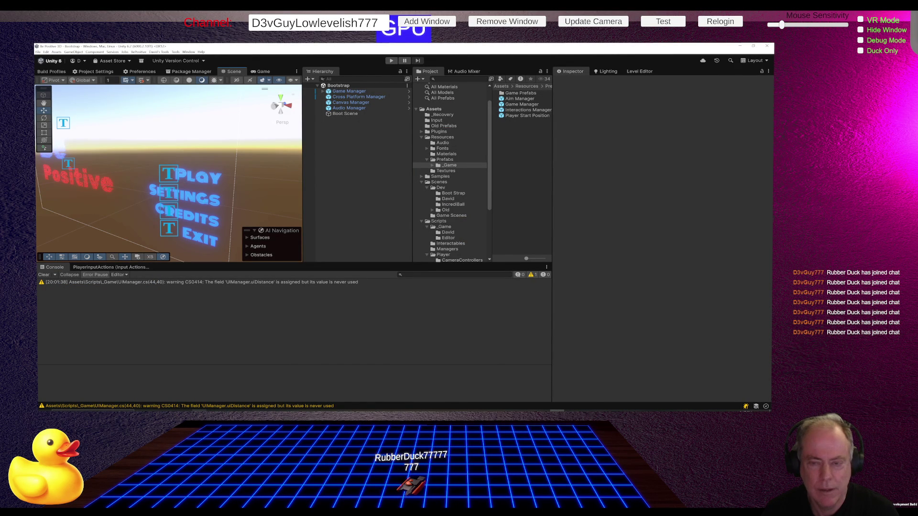
Switch from the Scene view to the Game view showing the Be Positive title menu
left_click(262, 72)
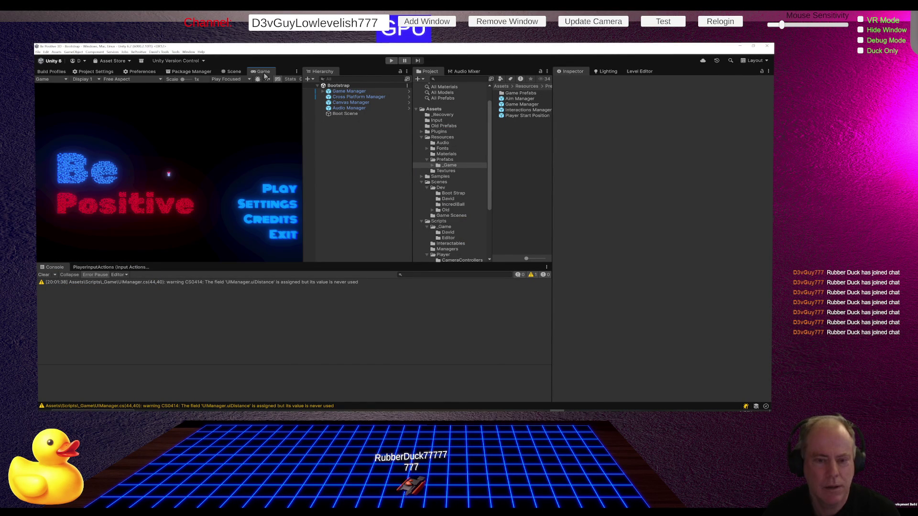
left_click(239, 73)
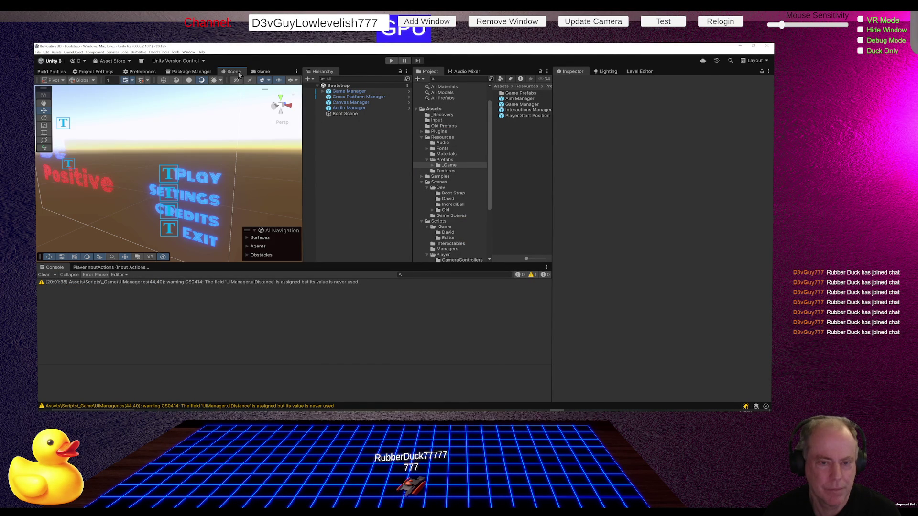
left_click(268, 73)
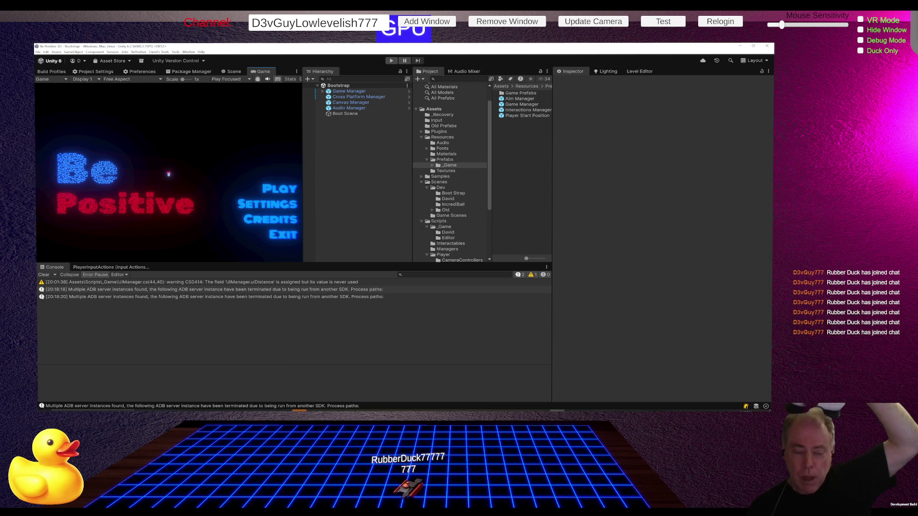
Enter play mode to load the Home (New Refactor) scene and widen the Game view panel
left_click(392, 61)
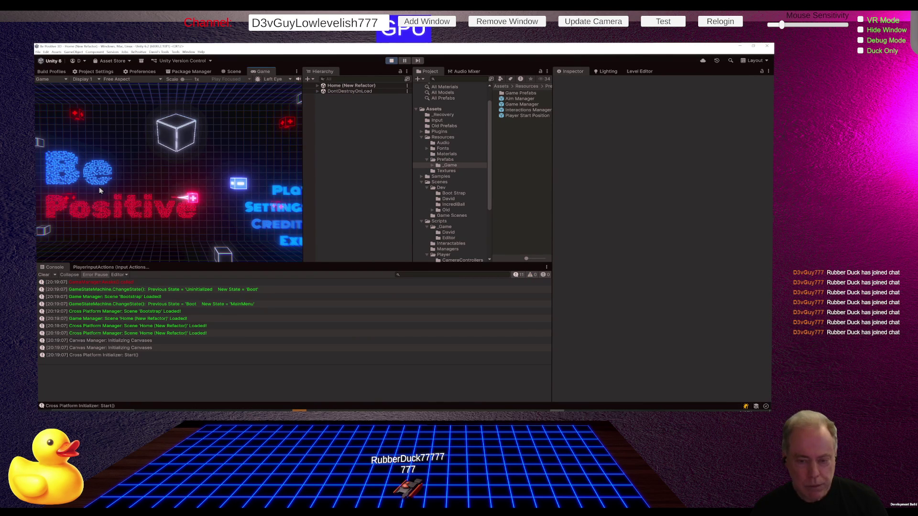
left_click_drag(304, 189, 354, 191)
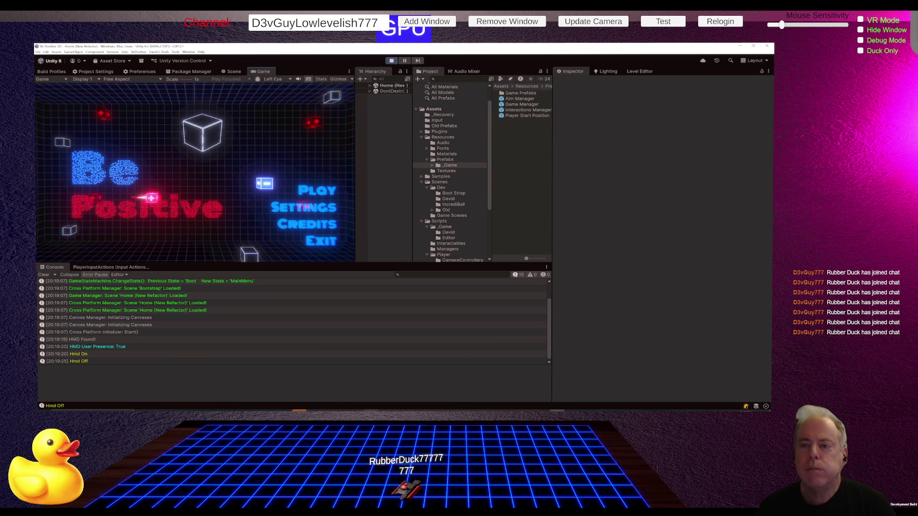
Exit play mode with Ctrl+P, then save the project and the current scene from the File menu
key("ctrl+p")
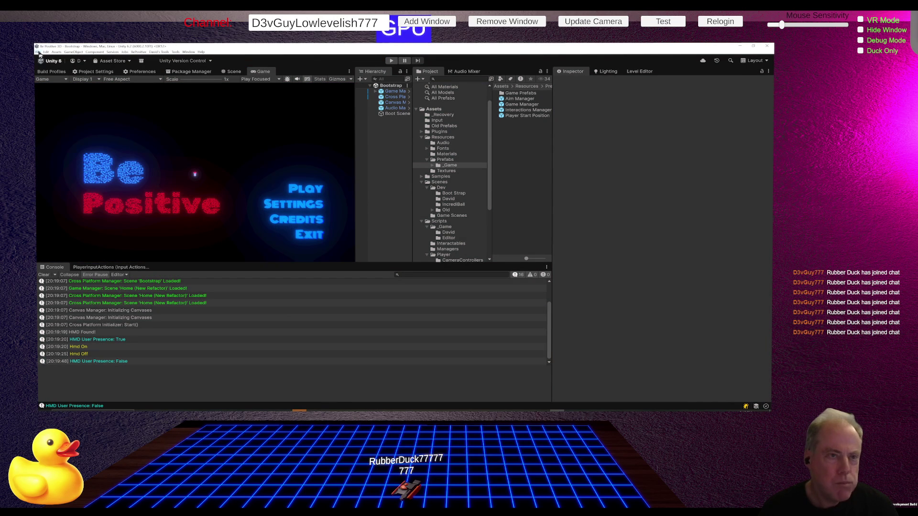
left_click(39, 52)
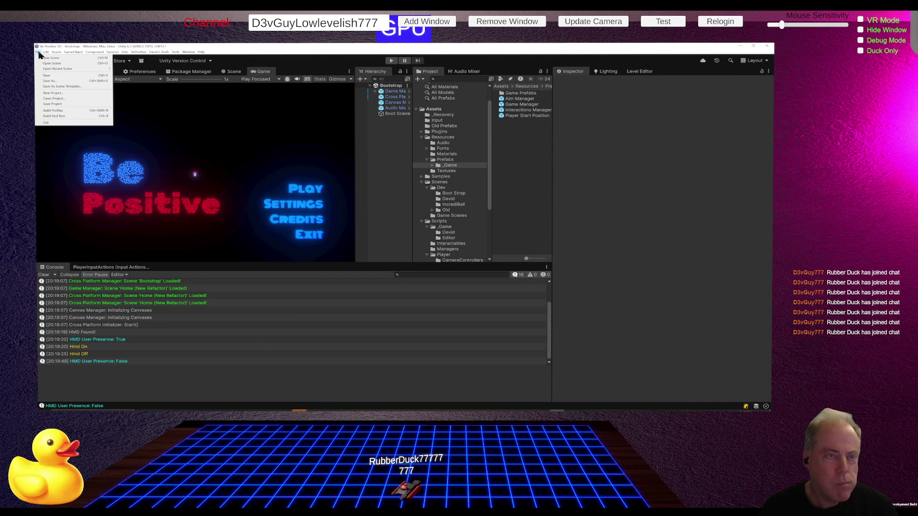
left_click(59, 104)
left_click(39, 52)
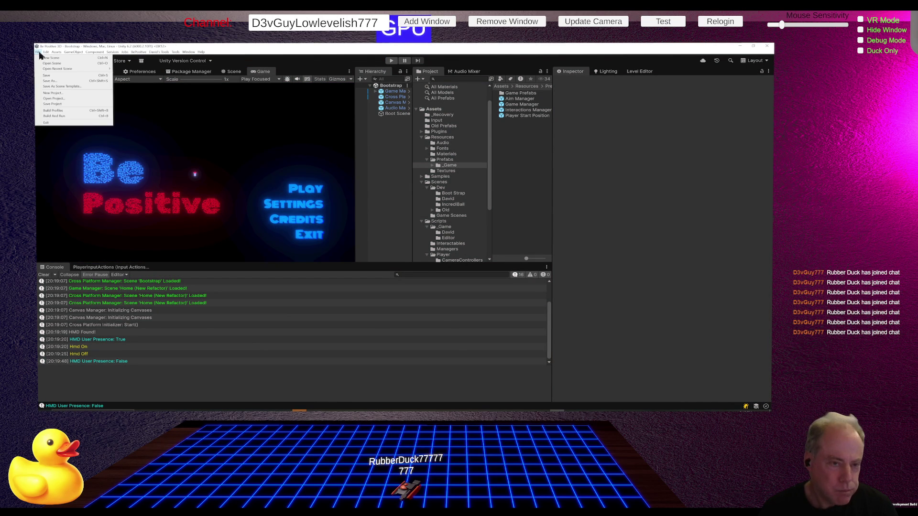
left_click(46, 75)
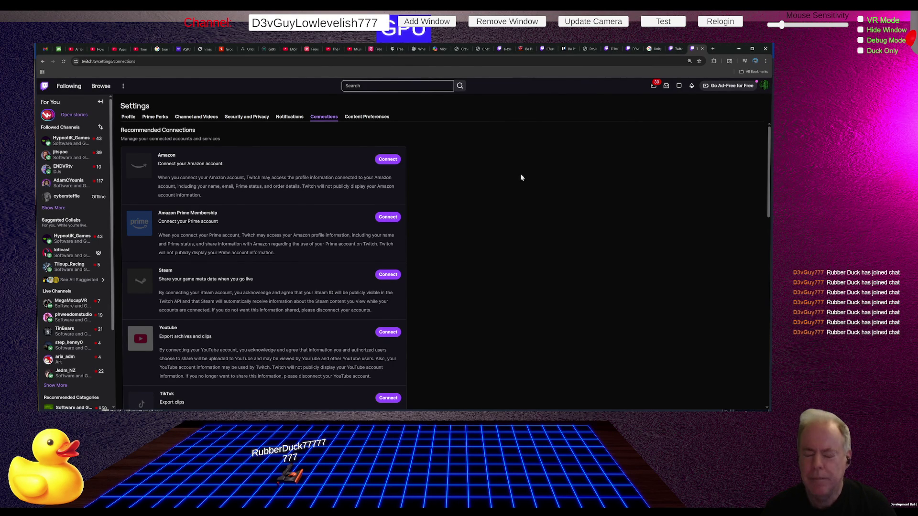
Switch to the Unity editor, then on to Fork's staged changes for Be Positive
key("alt+Tab")
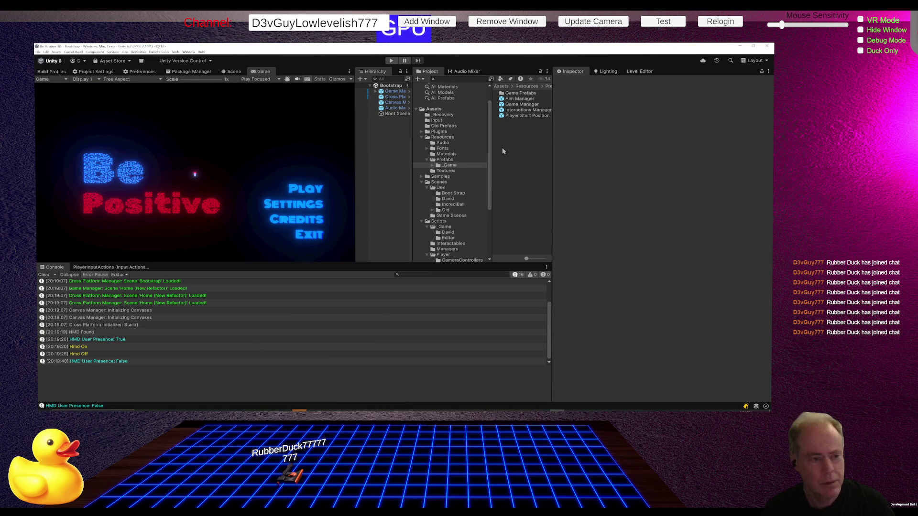
key("alt+Tab")
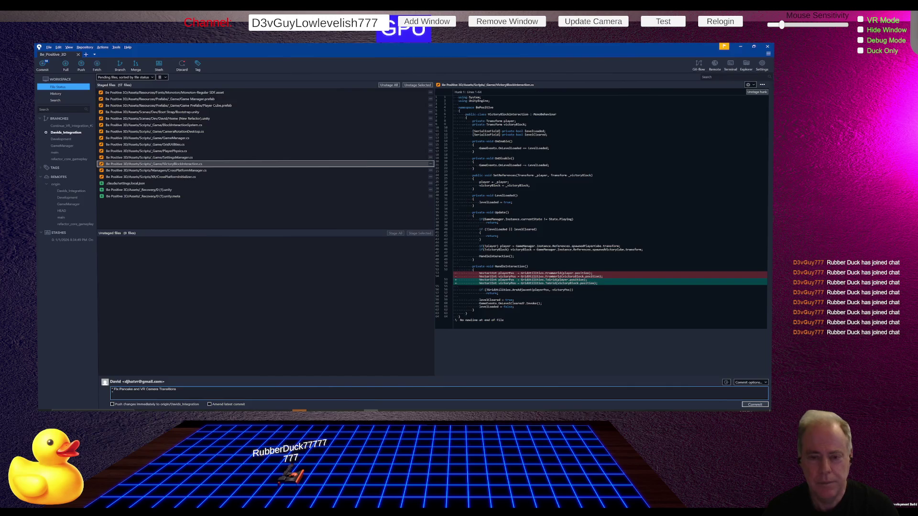
Close the Google search, Activate Device and Twitch tabs, leaving the Be Positive Trello board open
key("alt+Tab")
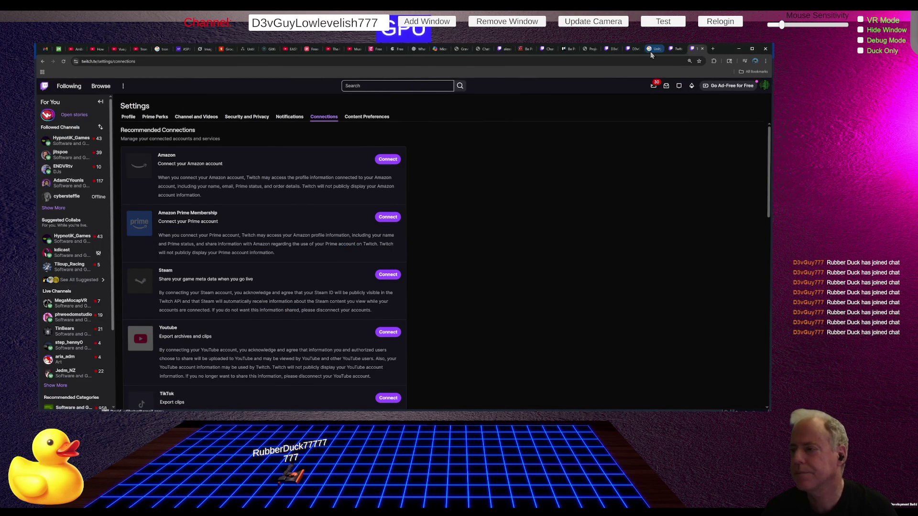
left_click(646, 48)
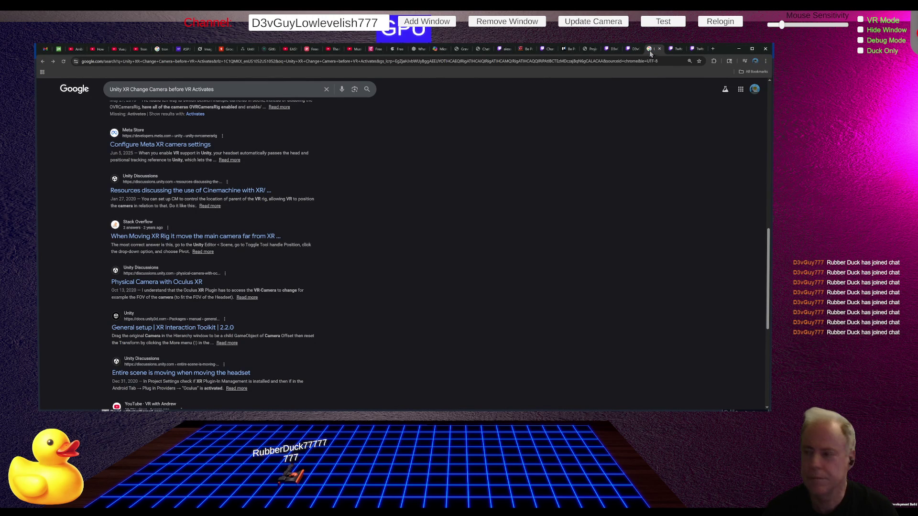
left_click(660, 49)
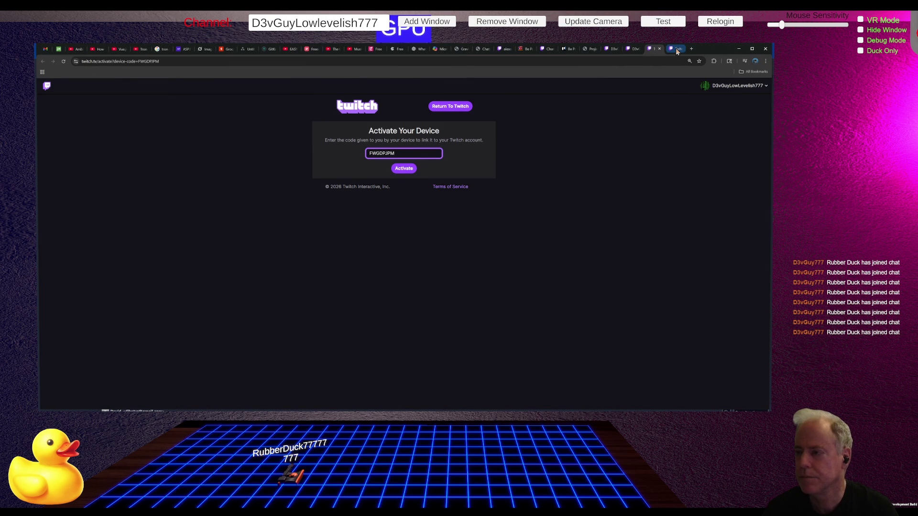
left_click(660, 49)
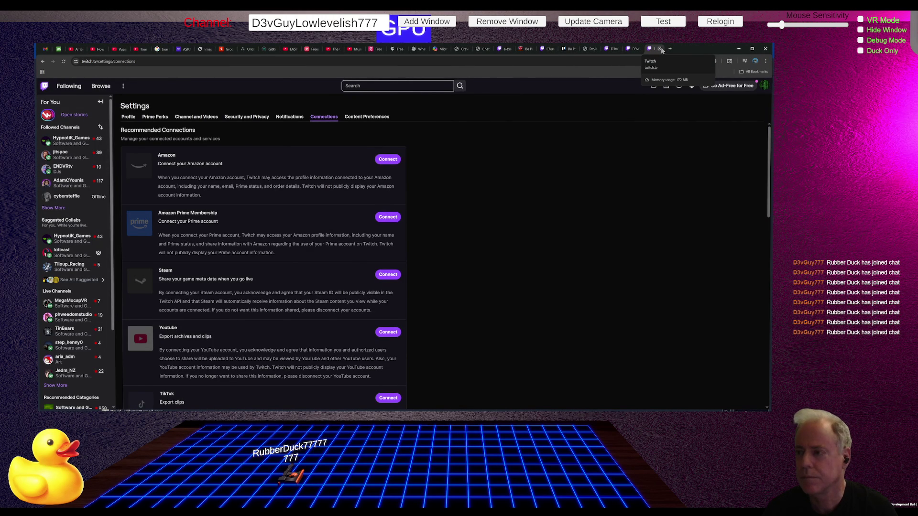
left_click(659, 49)
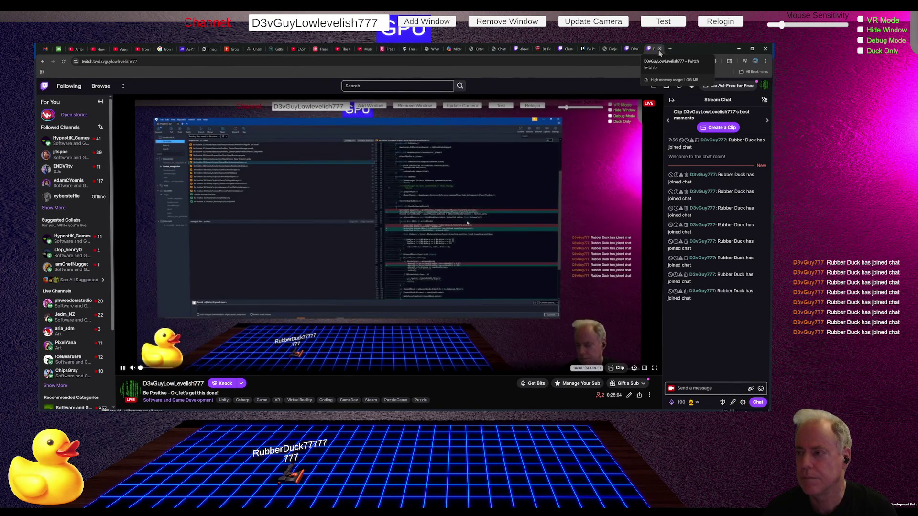
left_click(659, 49)
left_click(632, 50)
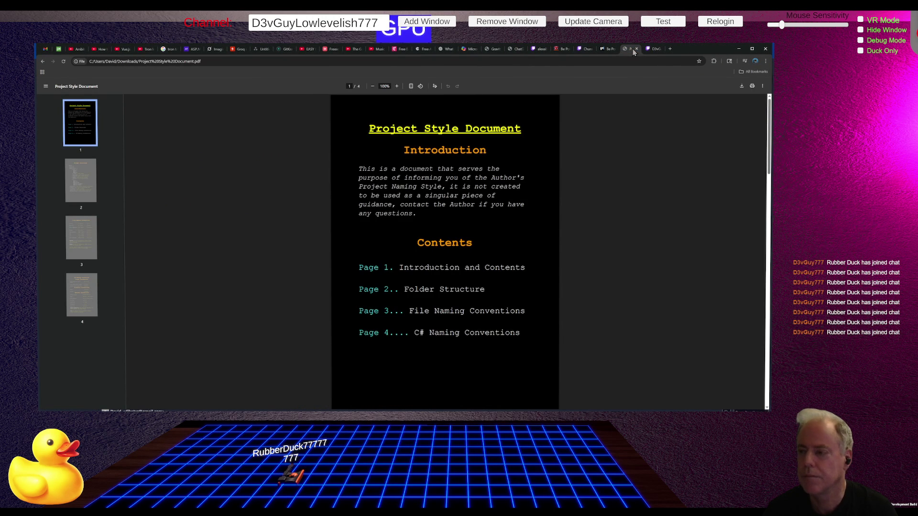
left_click(609, 49)
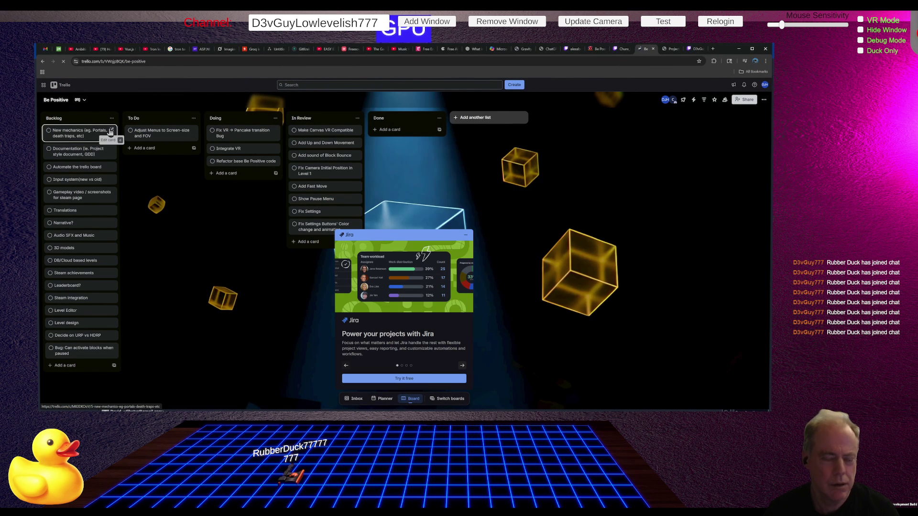
Start a new card in the To Do list, then go to the Twitch channel's Videos page
left_click(163, 148)
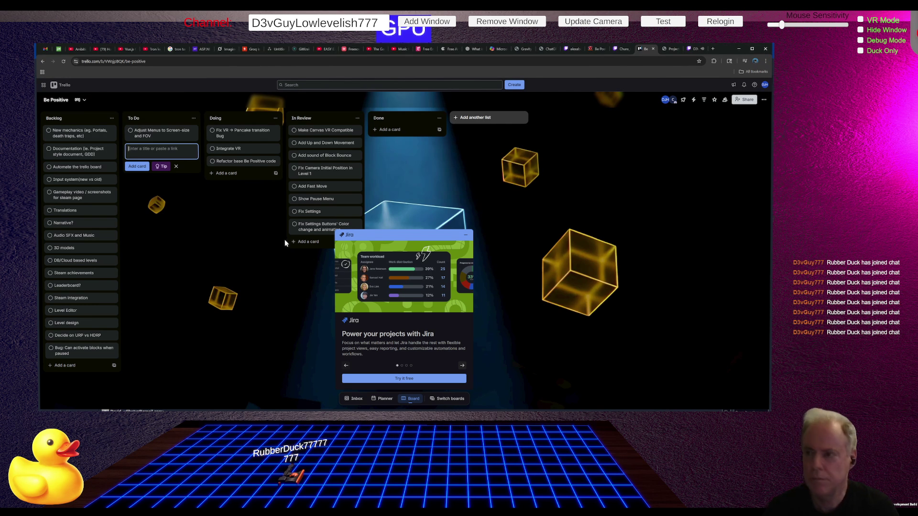
left_click(693, 49)
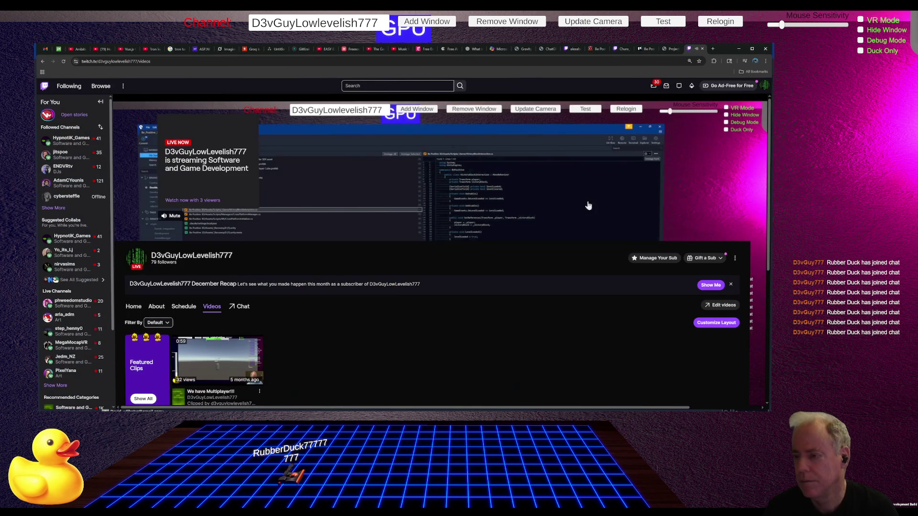
Open the channel's live stream, pause it, and return to the Be Positive Trello board
left_click(277, 211)
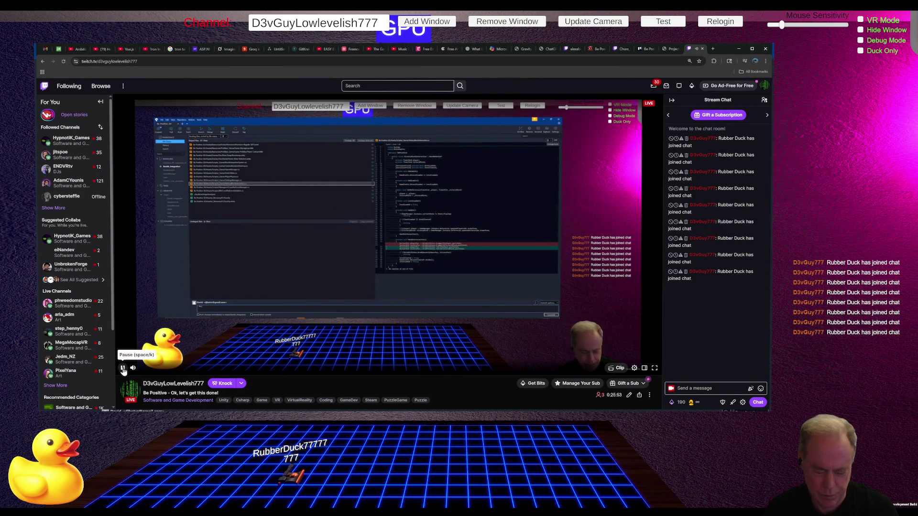
left_click(122, 369)
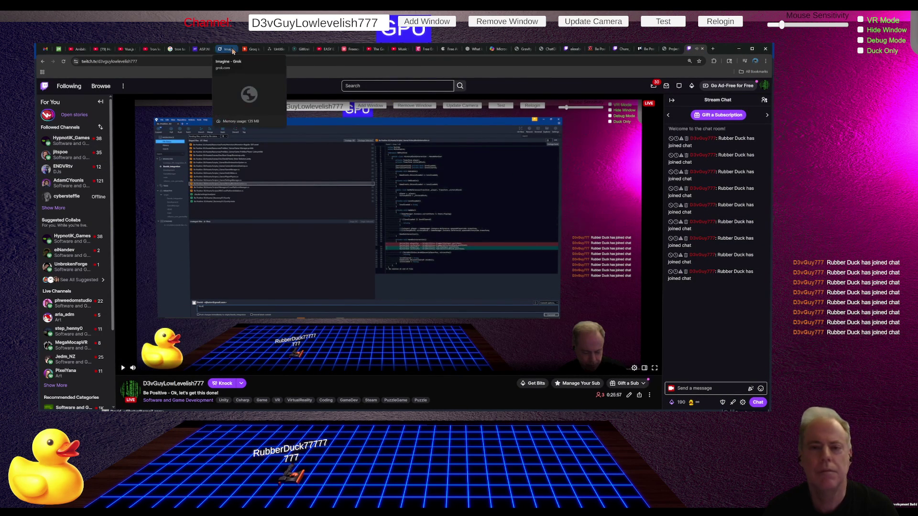
left_click(652, 50)
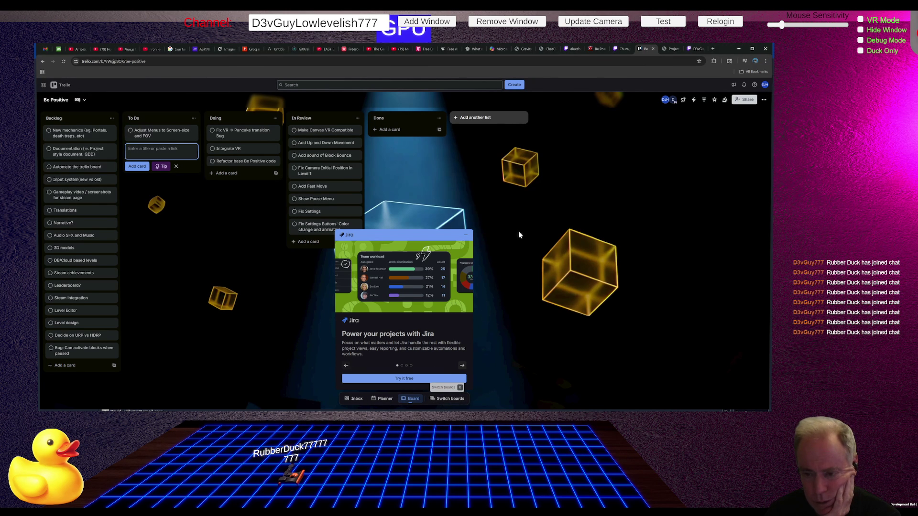
left_click(467, 236)
Dismiss the Jira promo and add the card 'Fix Block-misses-push bug' to To Do
left_click(467, 237)
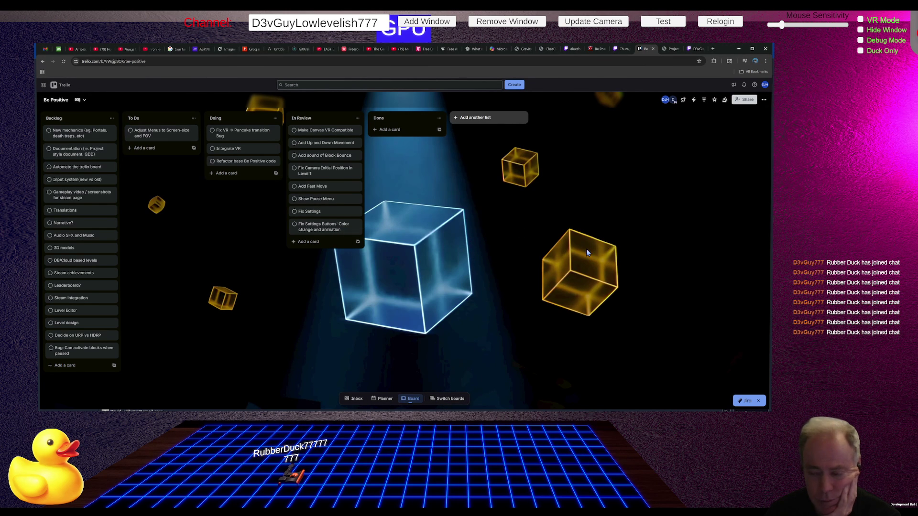
left_click(758, 401)
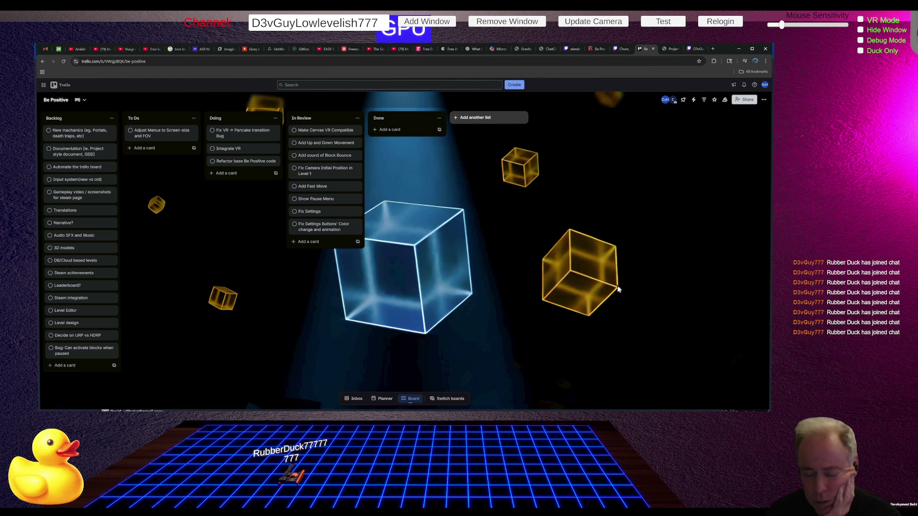
left_click(141, 148)
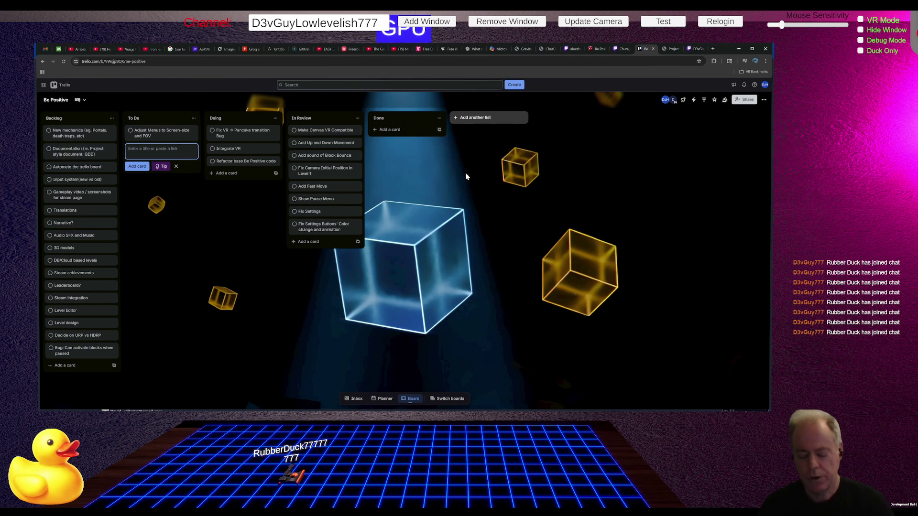
type("Fix Block-mis")
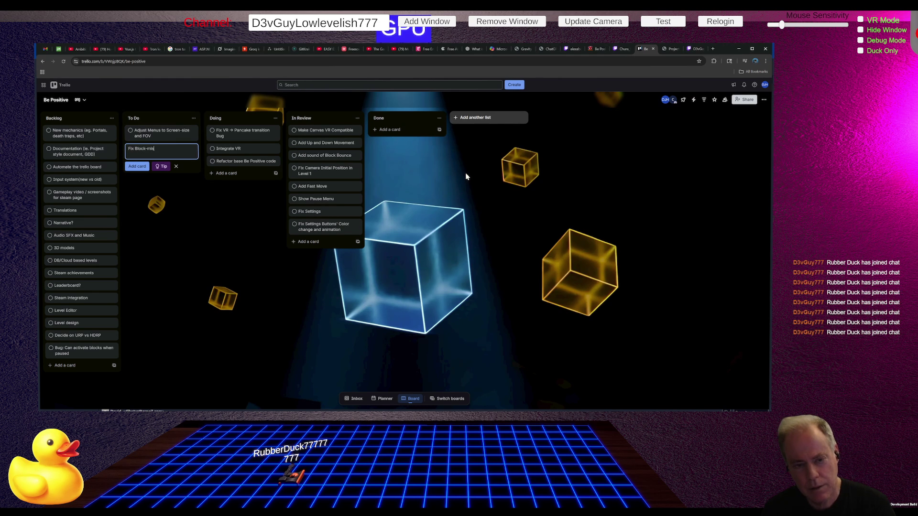
type("ses-push bug")
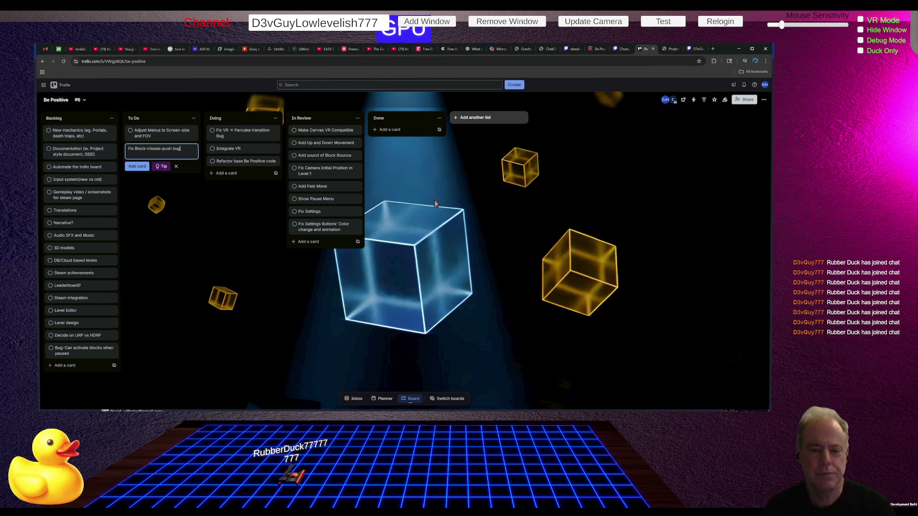
left_click(199, 242)
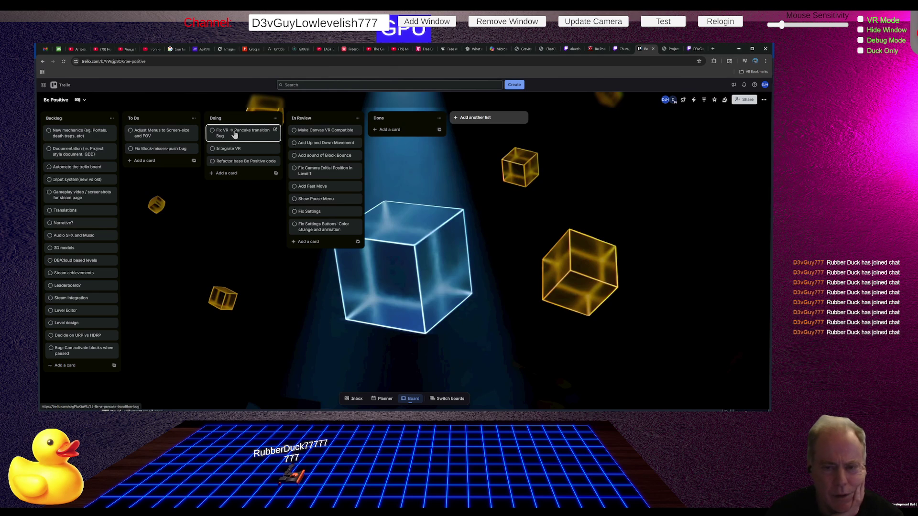
Drag the 'Fix VR -> Pancake transition Bug' card into In Review, then return to the Git client
mouse_move(233, 137)
left_mouse_down()
mouse_move(313, 193)
mouse_move(328, 256)
left_mouse_up()
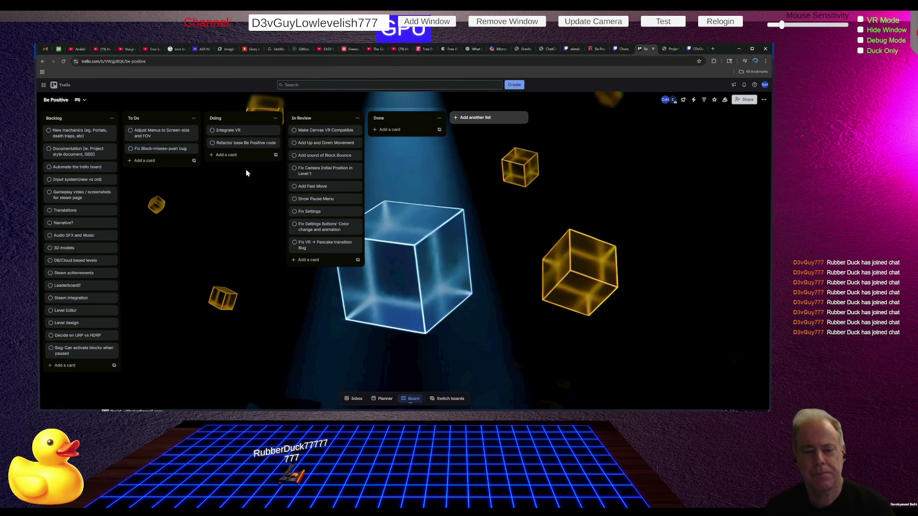
key("alt+Tab")
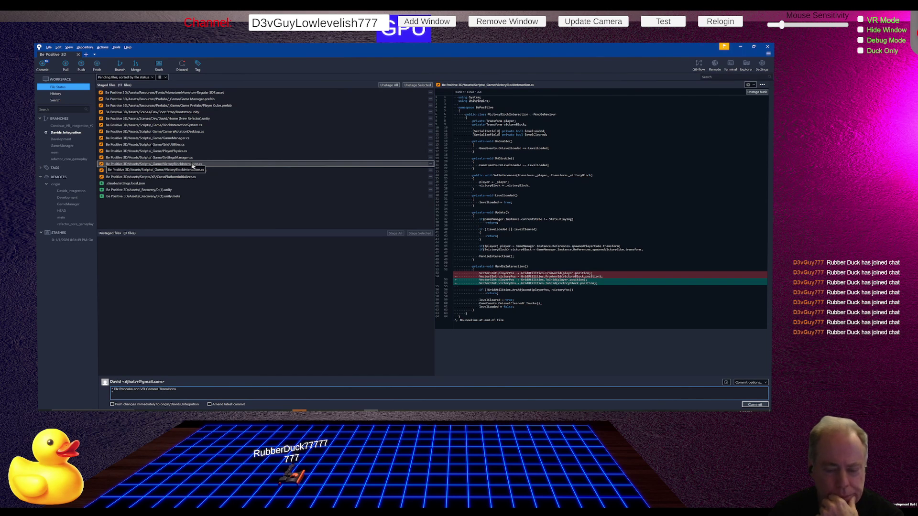
Review the staged diffs of VictoryBlockInteraction.cs and CrossPlatformManager.cs
left_click(192, 165)
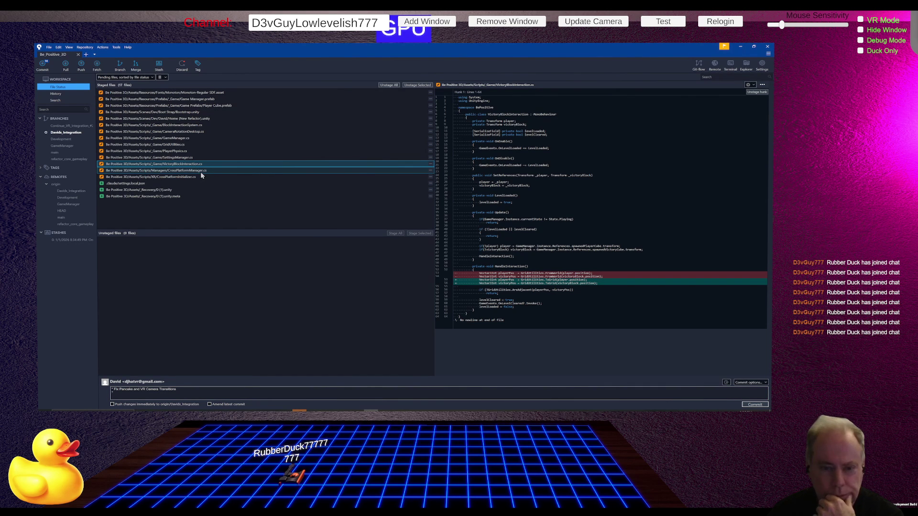
left_click(200, 171)
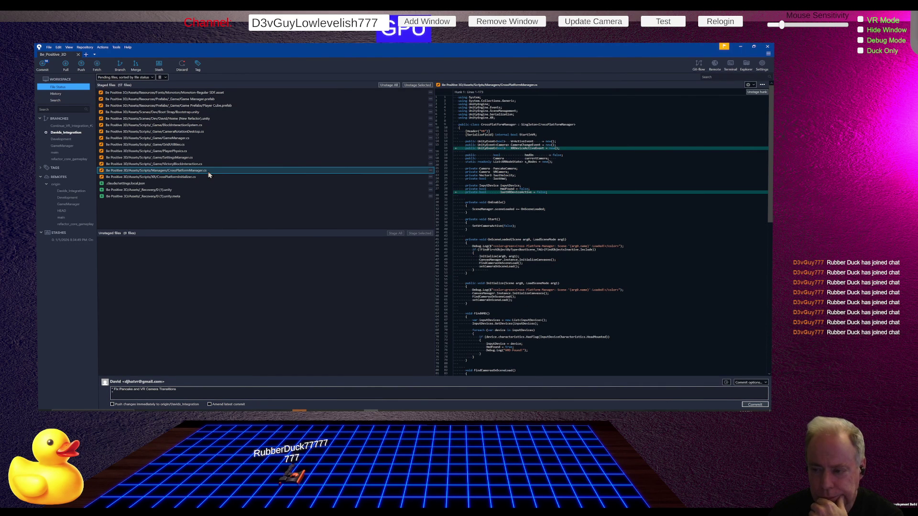
scroll(595, 244, "down", 15)
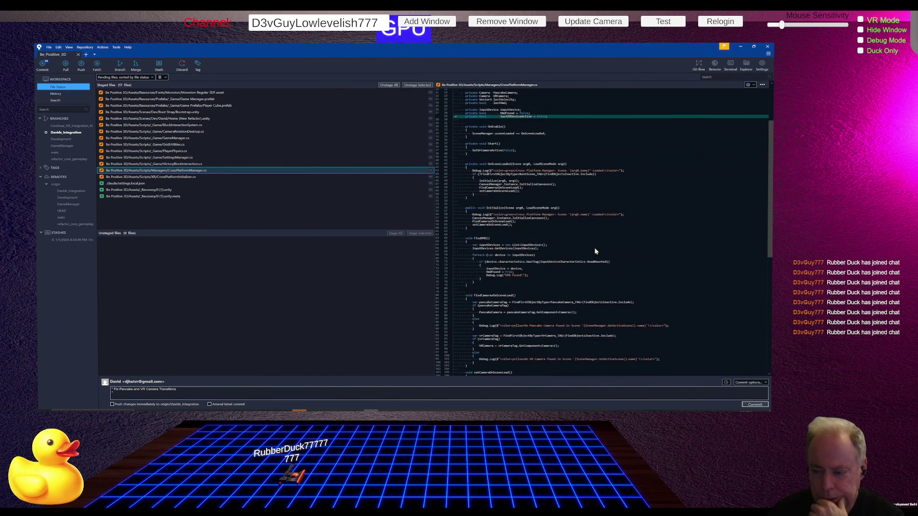
scroll(597, 257, "up", 15)
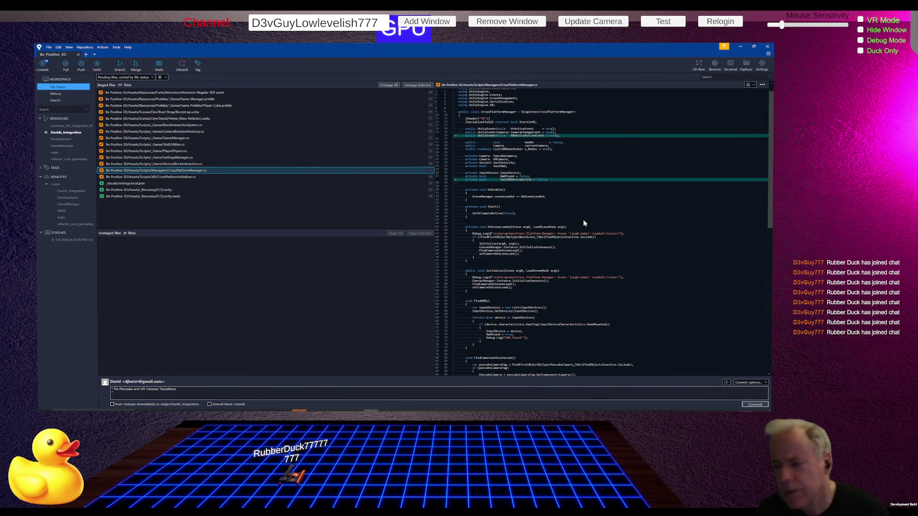
Cycle between Trello, Fork and Rider, then close the Twitch Integration Rider window
key("alt+Tab")
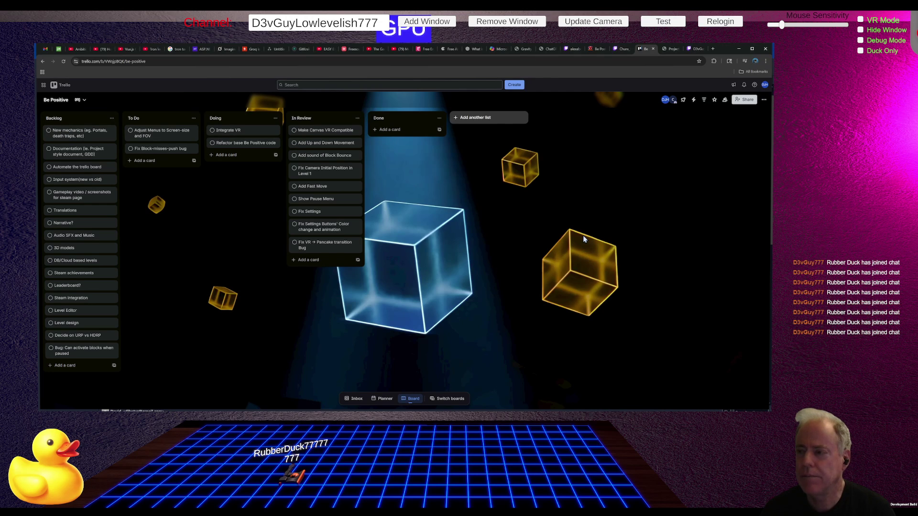
key("alt+Tab")
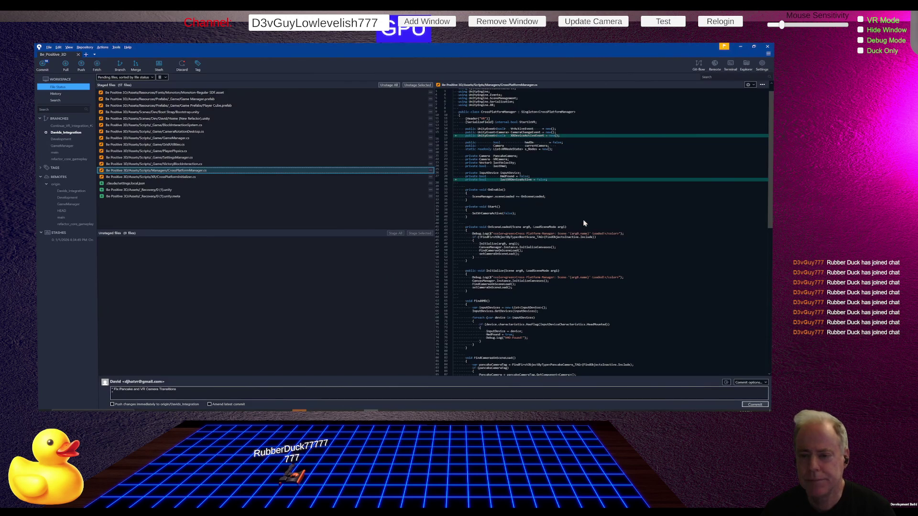
key("alt+Tab")
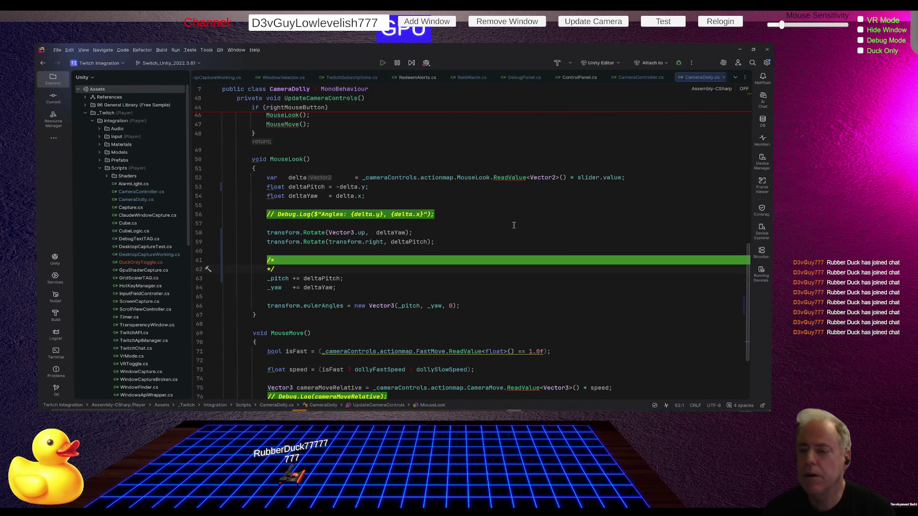
key("alt+Tab")
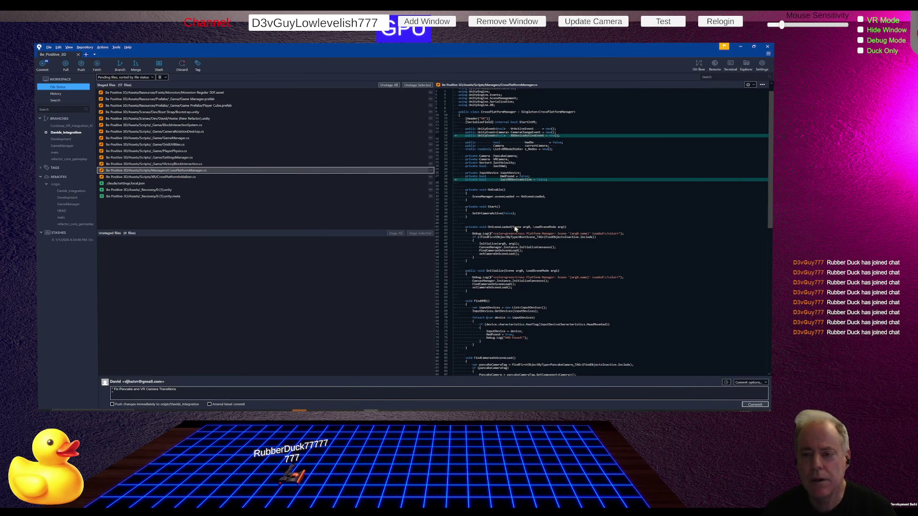
key("alt+Tab")
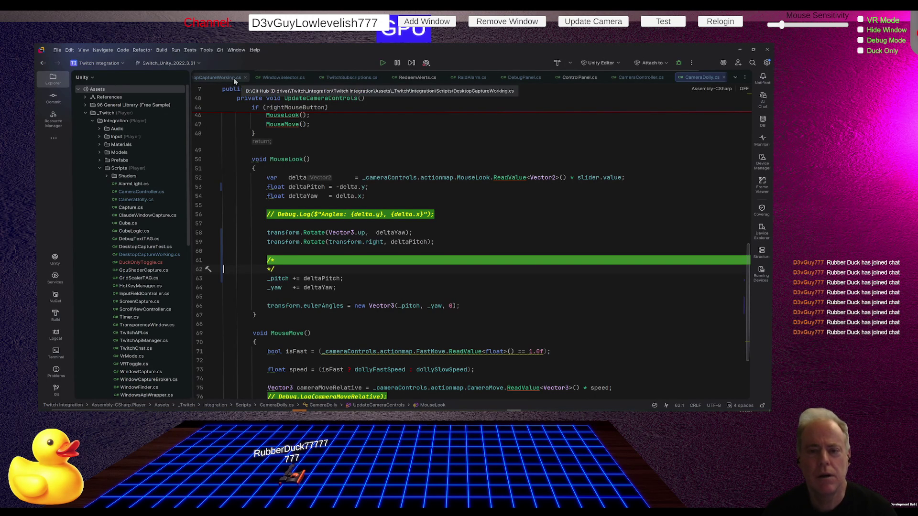
left_click(767, 50)
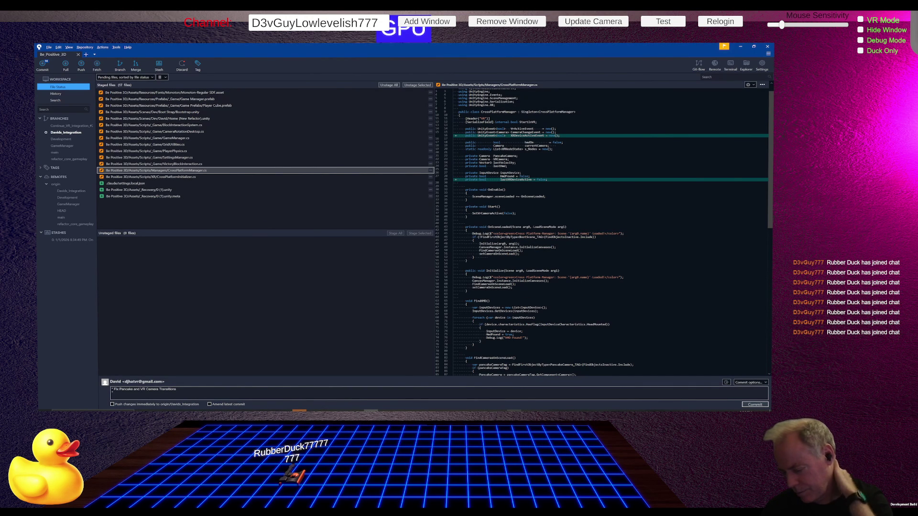
Check the Be Positive title screen and console in Unity, then go back to CrossPlatformManager.cs in Rider
key("alt+Tab")
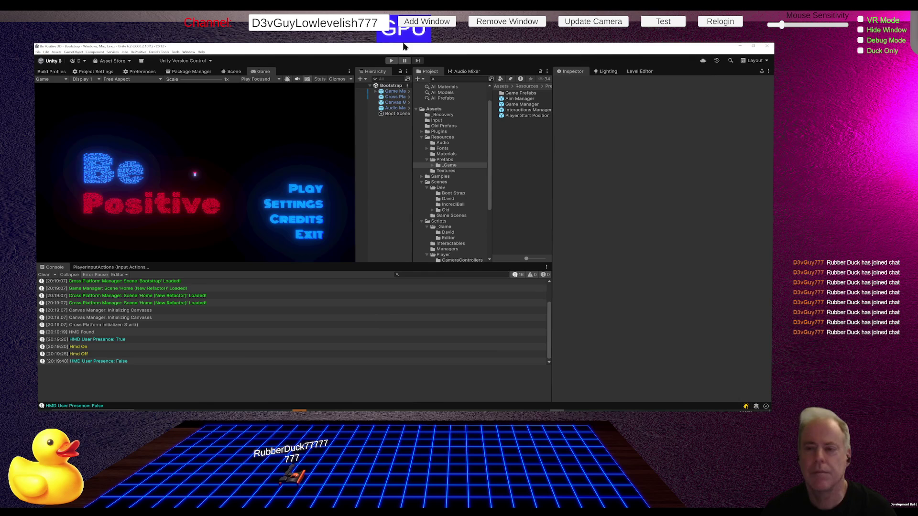
left_click(76, 53)
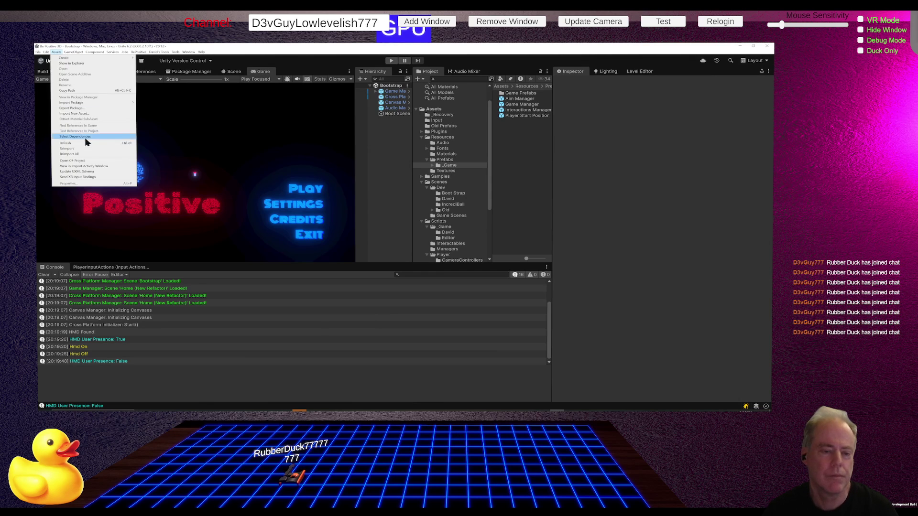
left_click(87, 162)
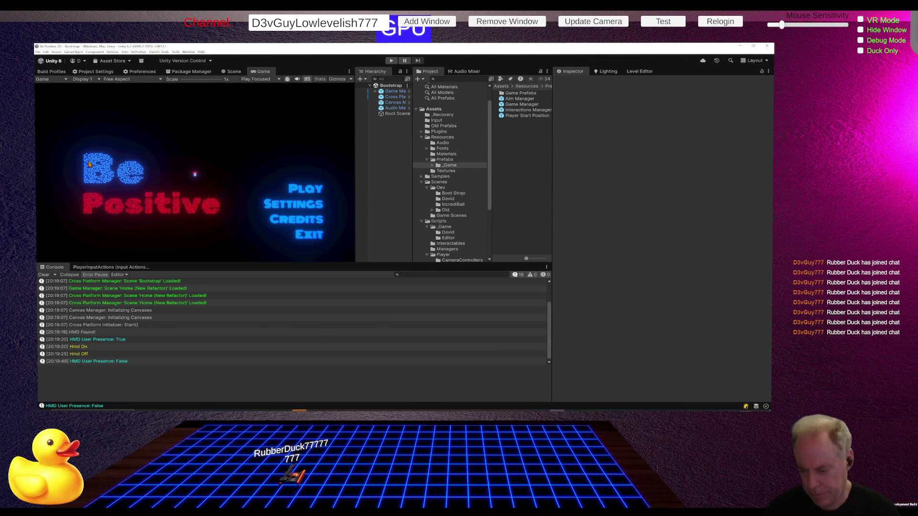
key("alt+Tab")
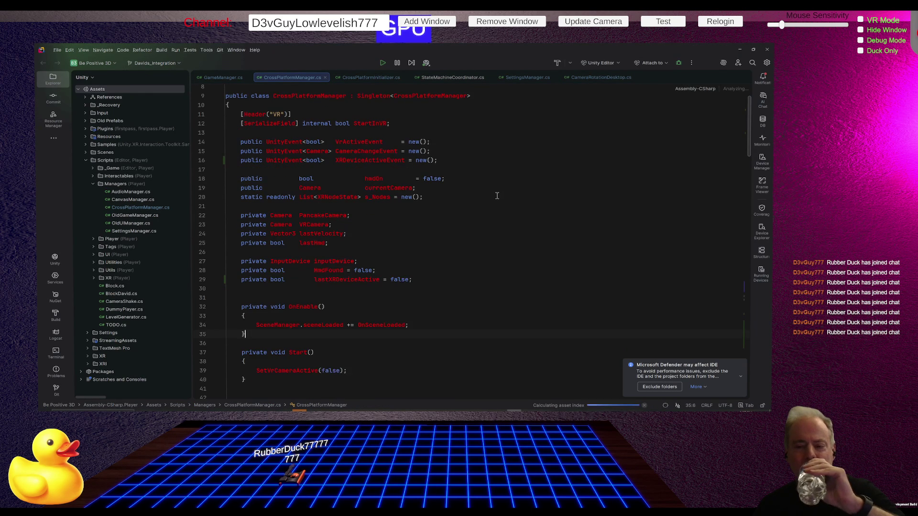
Find all usages of XRDeviceActiveEvent and preview its Invoke call and declaration
left_click(379, 166)
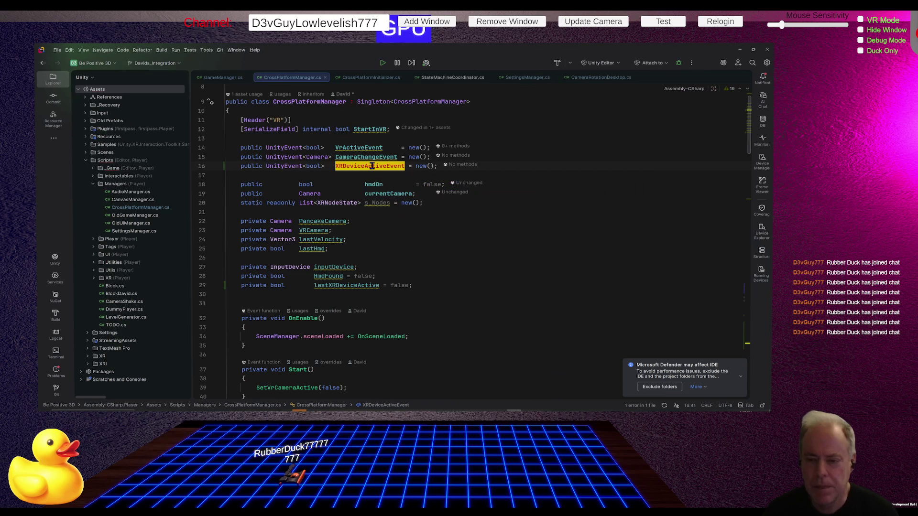
right_click(374, 166)
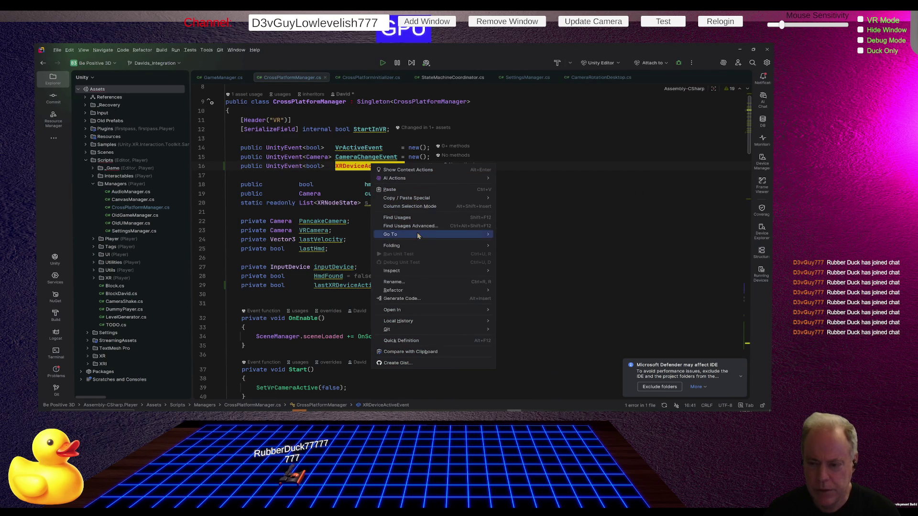
left_click(411, 218)
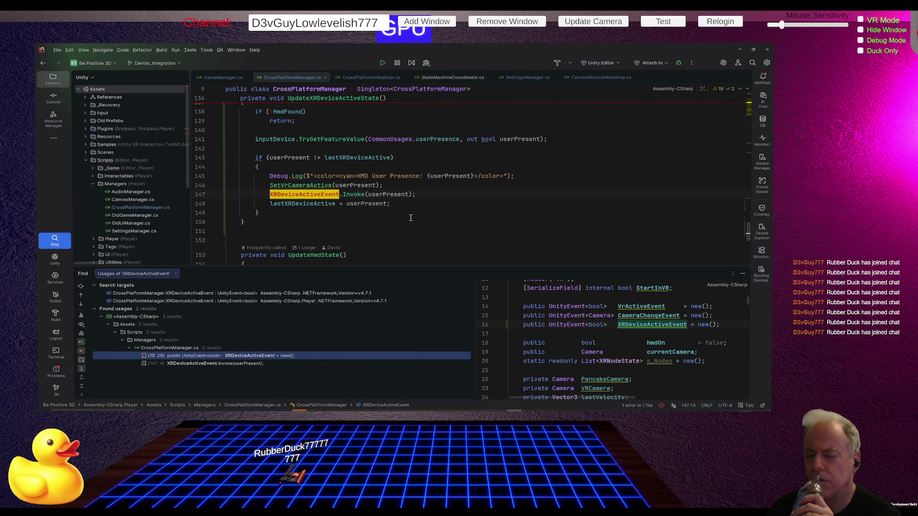
scroll(476, 228, "up", 3)
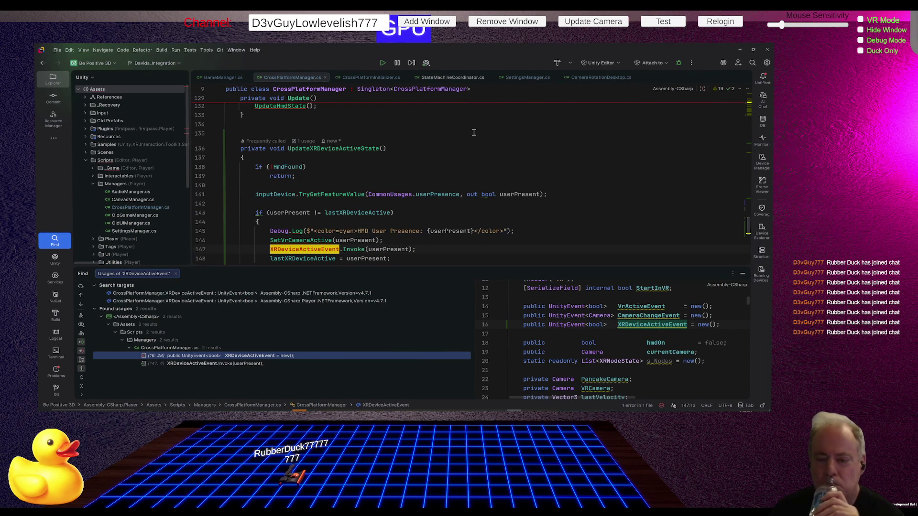
mouse_move(342, 150)
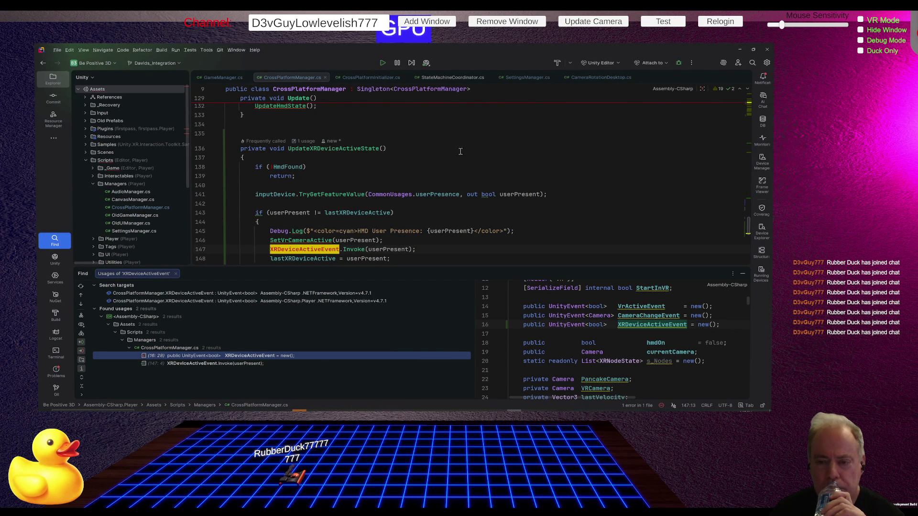
scroll(454, 157, "down", 2)
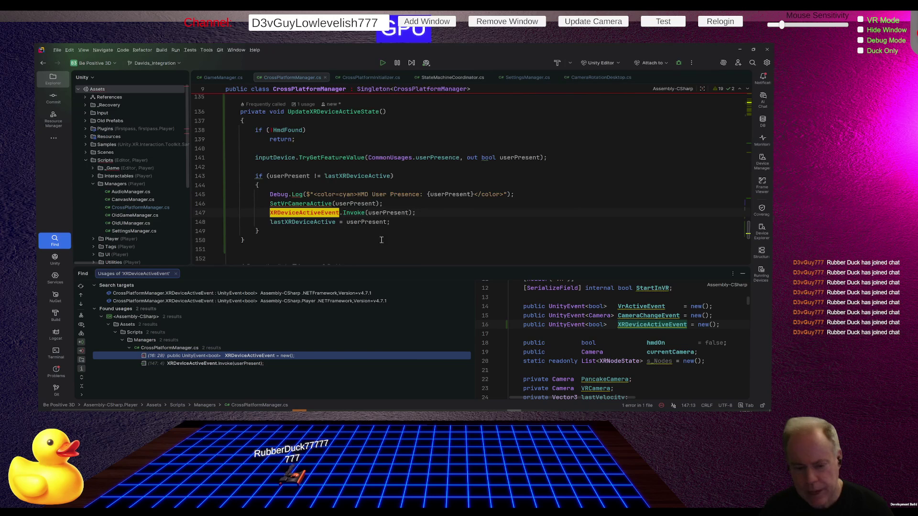
left_click(254, 364)
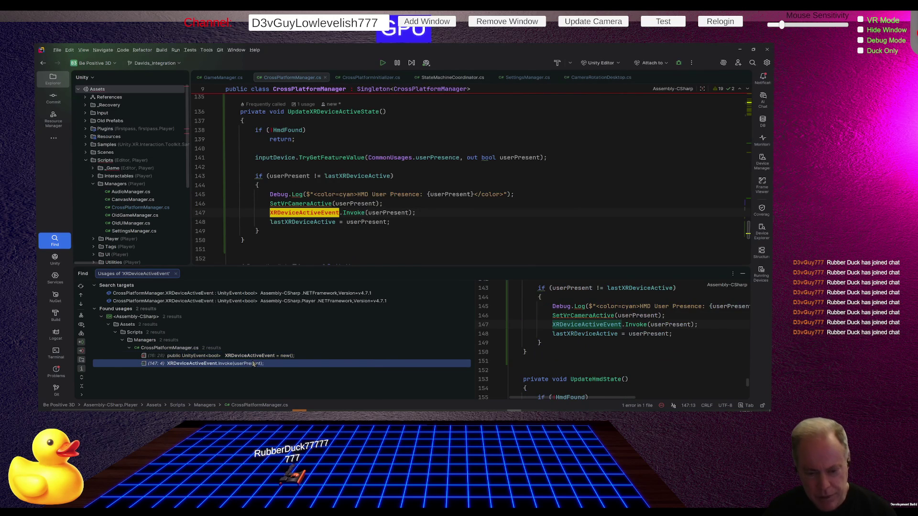
left_click(249, 356)
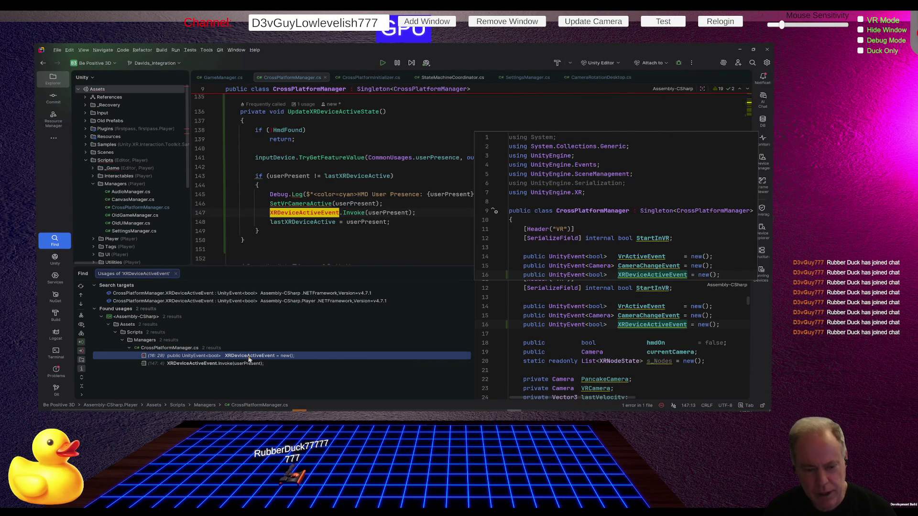
Delete the XRDeviceActiveEvent Invoke line and its declaration, then save so Unity recompiles
left_click(433, 213)
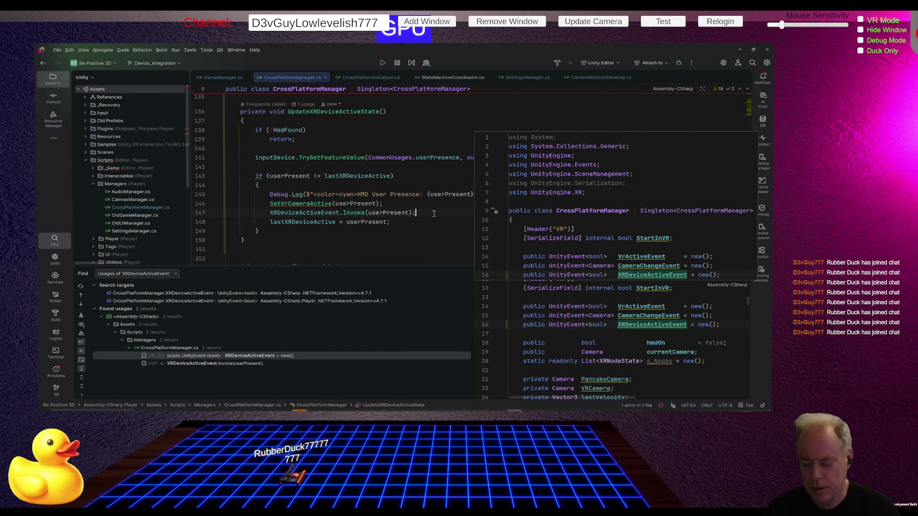
triple_click(433, 214)
key("Delete")
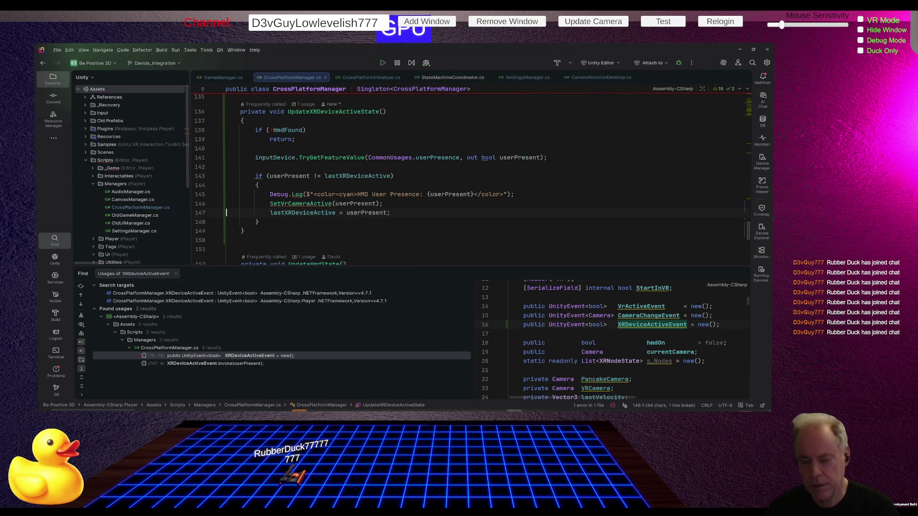
double_click(199, 357)
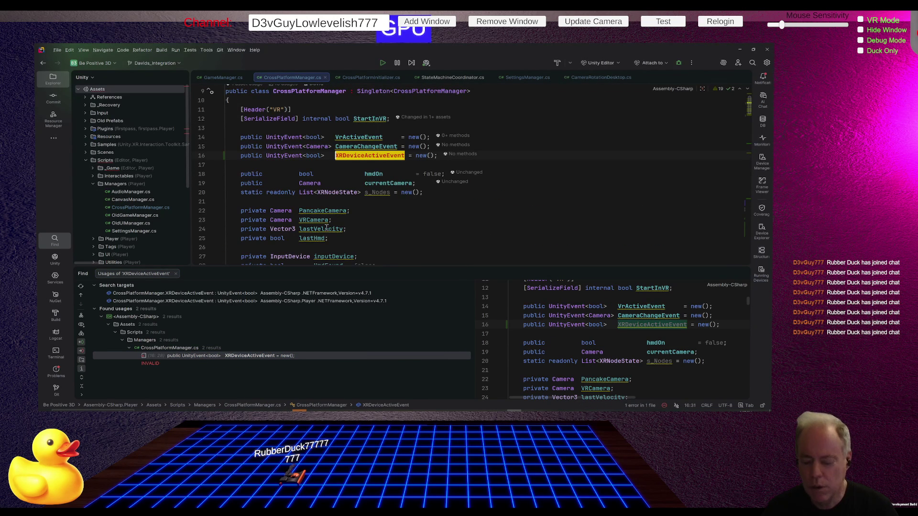
triple_click(287, 156)
key("Delete")
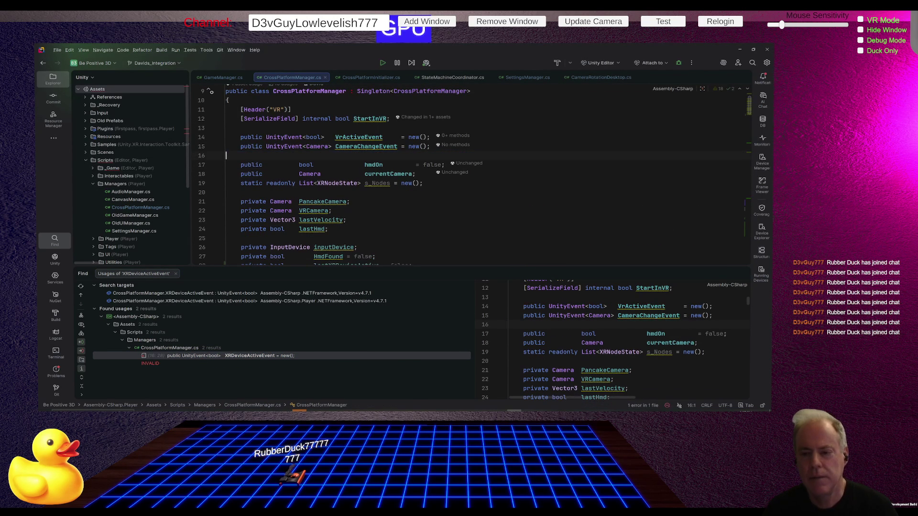
key("alt+Tab")
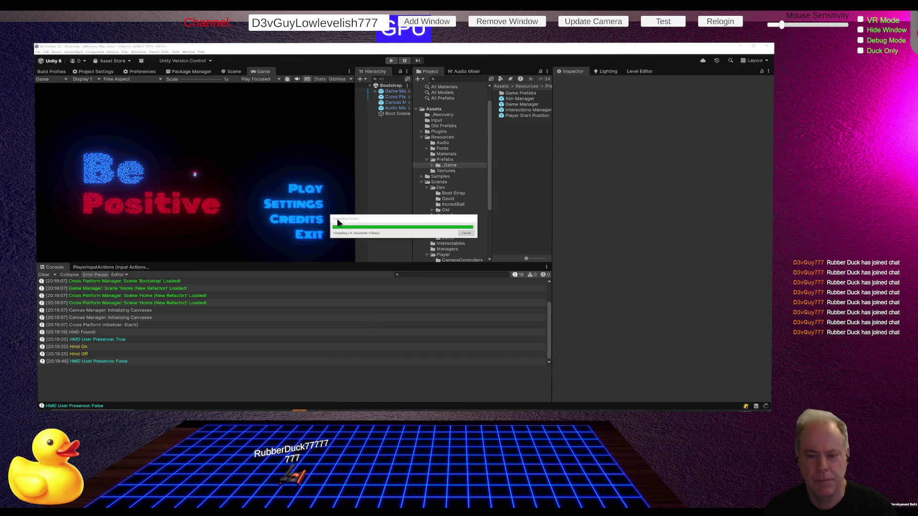
After Unity recompiles, delete the lastXRDeviceActive field declaration on line 28 in Rider
key("alt+Tab")
key("alt+Tab")
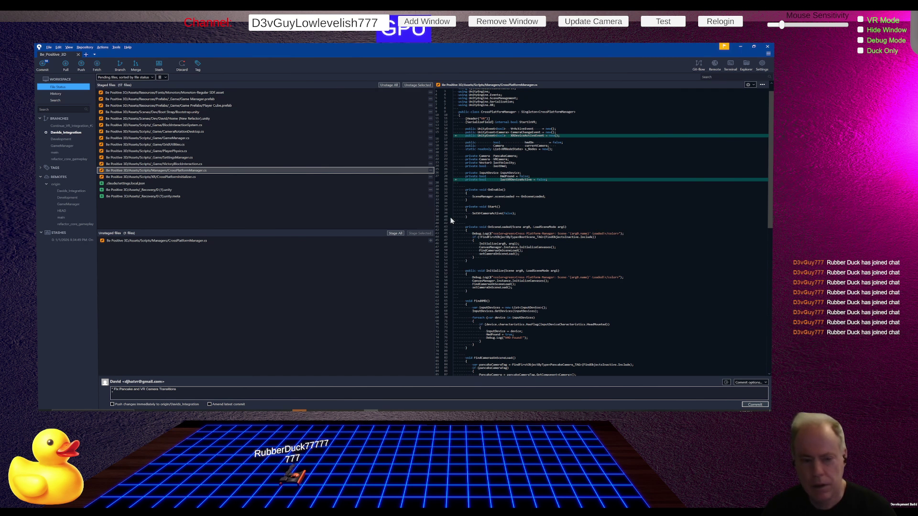
key("alt+Tab")
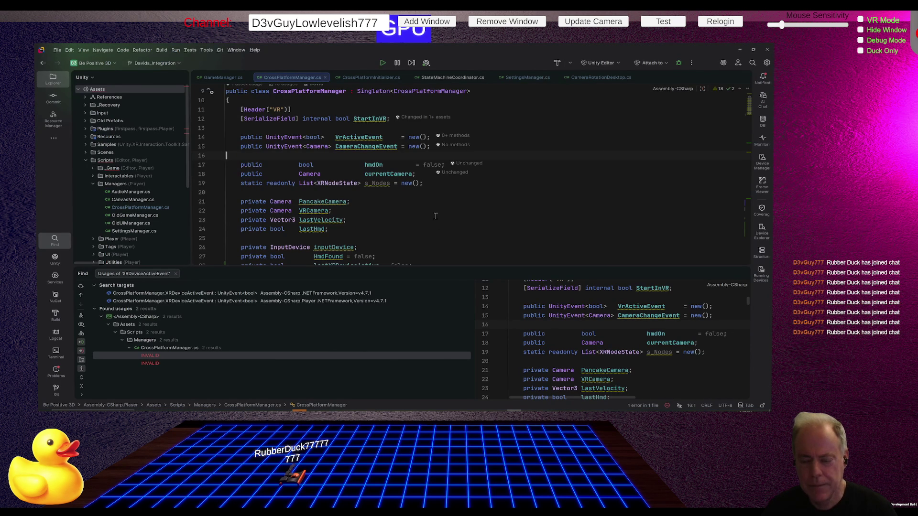
scroll(428, 224, "down", 1)
left_click(438, 246)
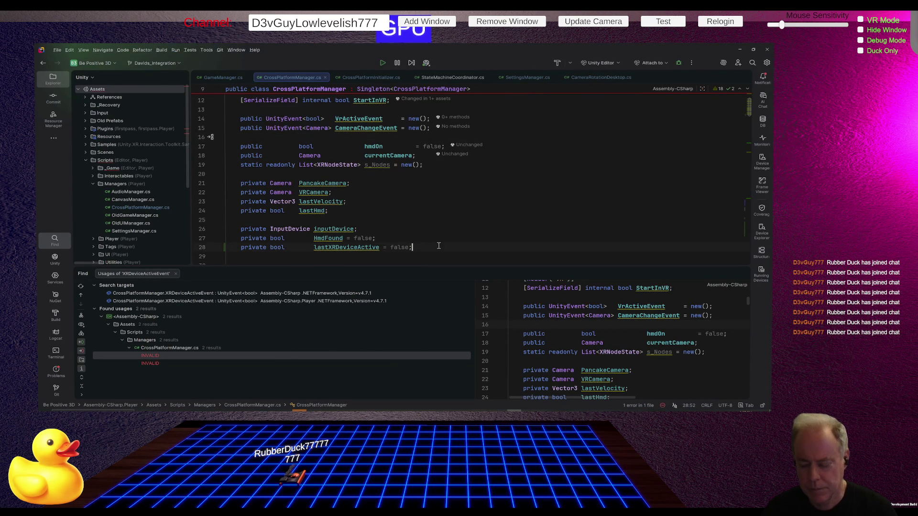
key("Home")
key("shift+End")
key("Delete")
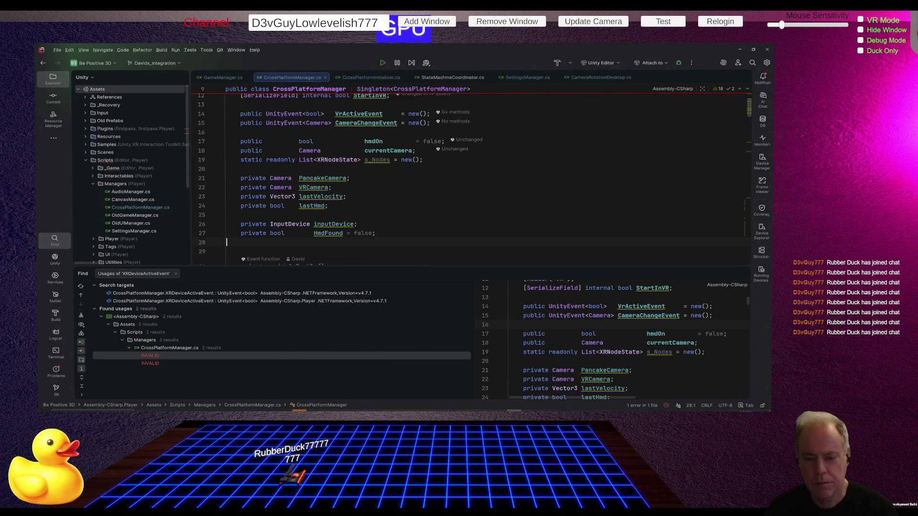
Stage the modified CrossPlatformManager.cs in Fork and review its diff
key("alt+Tab")
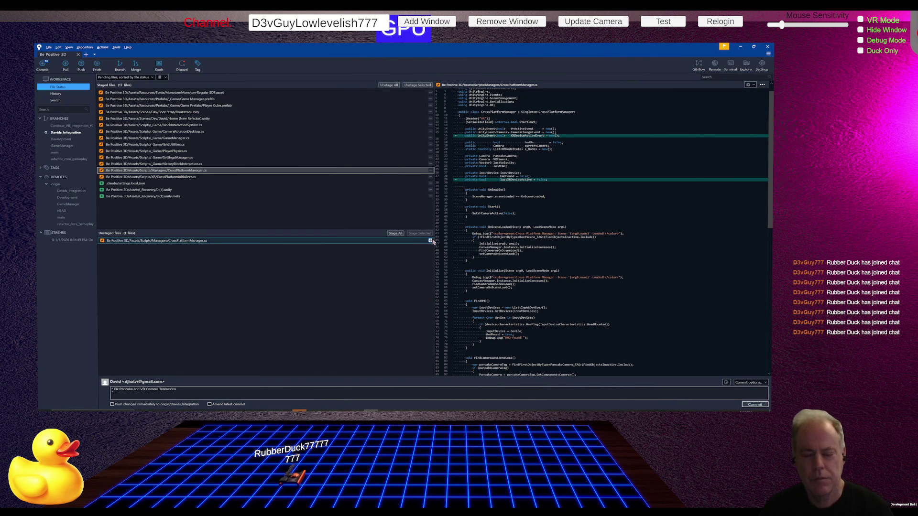
left_click(395, 233)
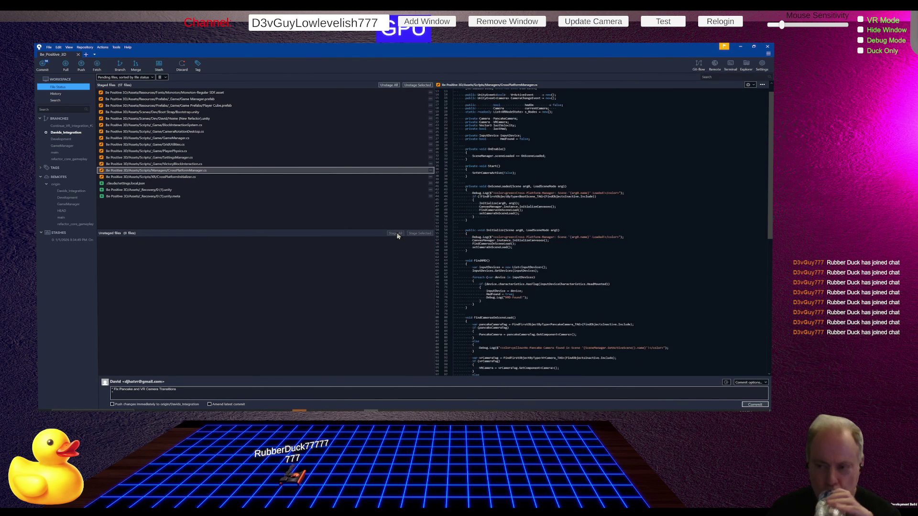
scroll(578, 163, "down", 3)
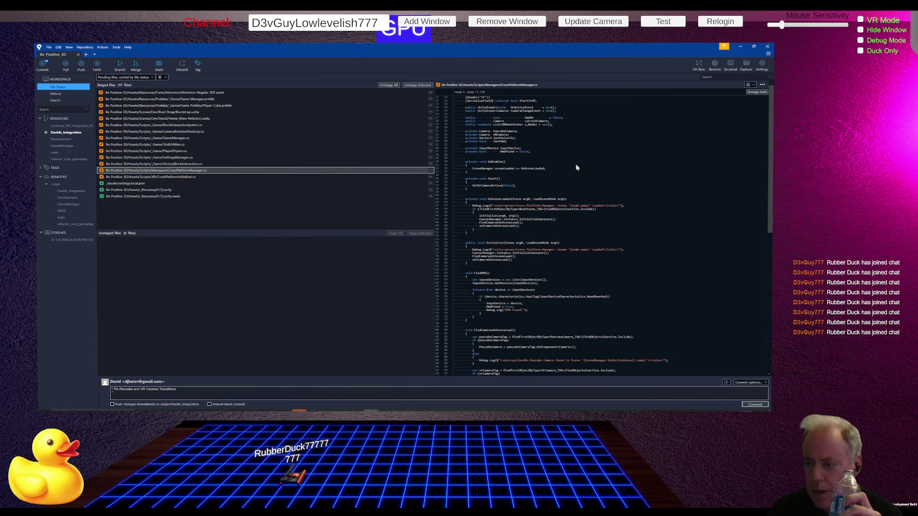
scroll(569, 180, "down", 3)
scroll(565, 187, "down", 5)
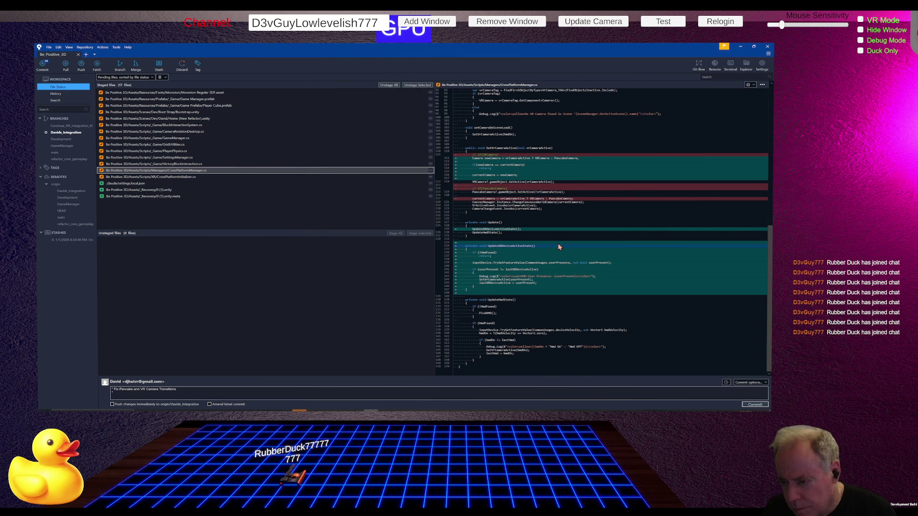
key("alt+Tab")
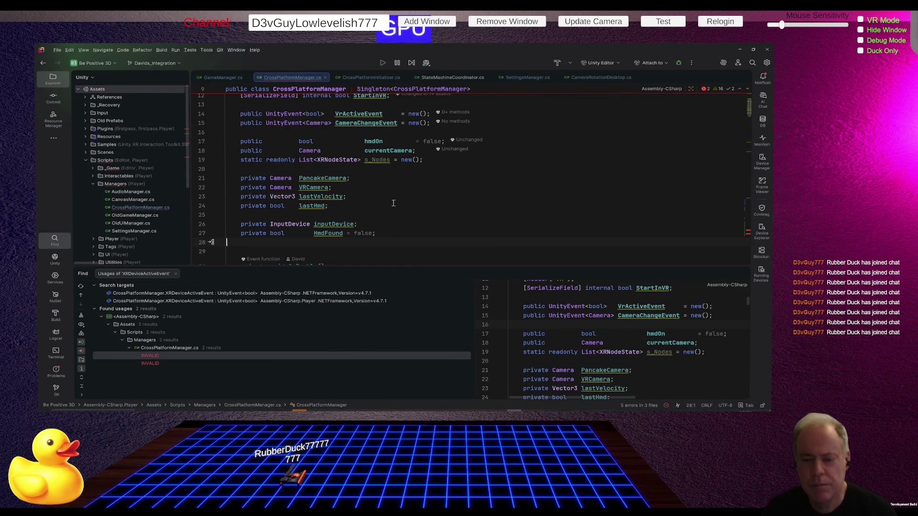
Enlarge the code editor above the usages panel and scroll down to UpdateXRDeviceActiveState
key("alt+Tab")
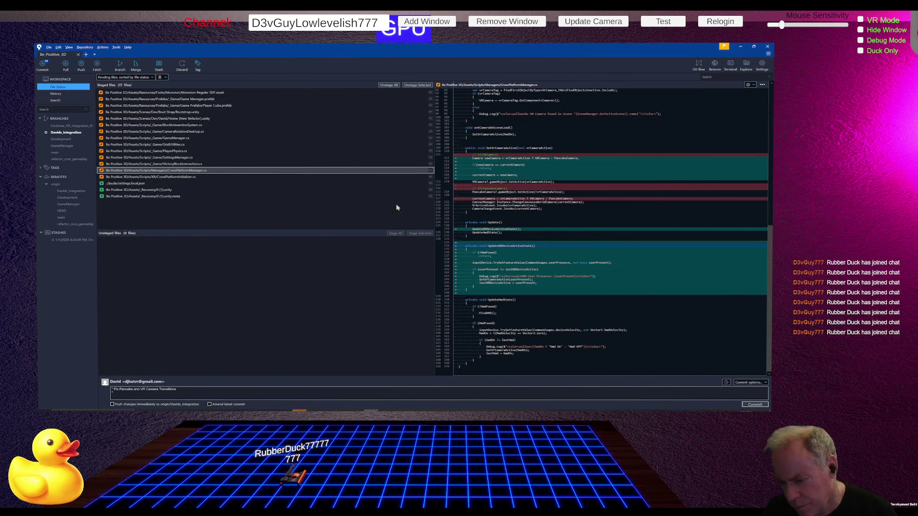
key("alt+Tab")
scroll(382, 200, "down", 10)
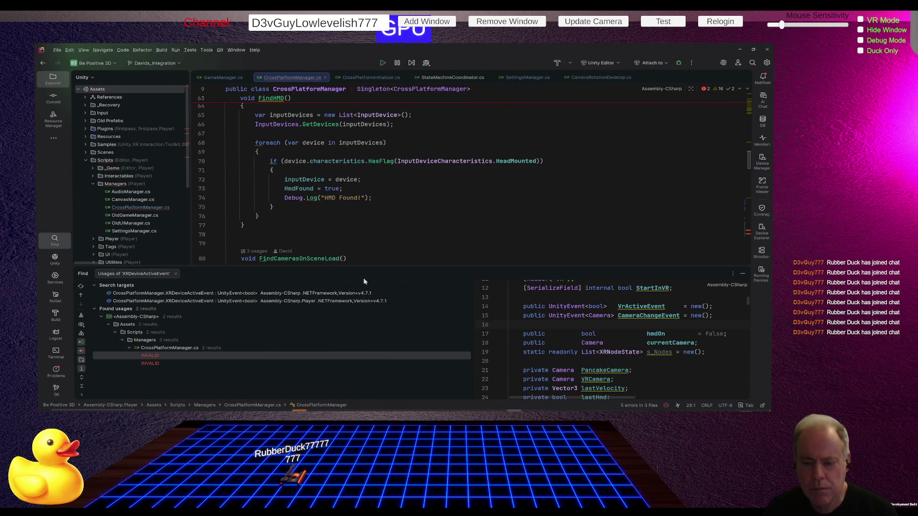
left_click_drag(359, 267, 359, 321)
scroll(439, 218, "down", 7)
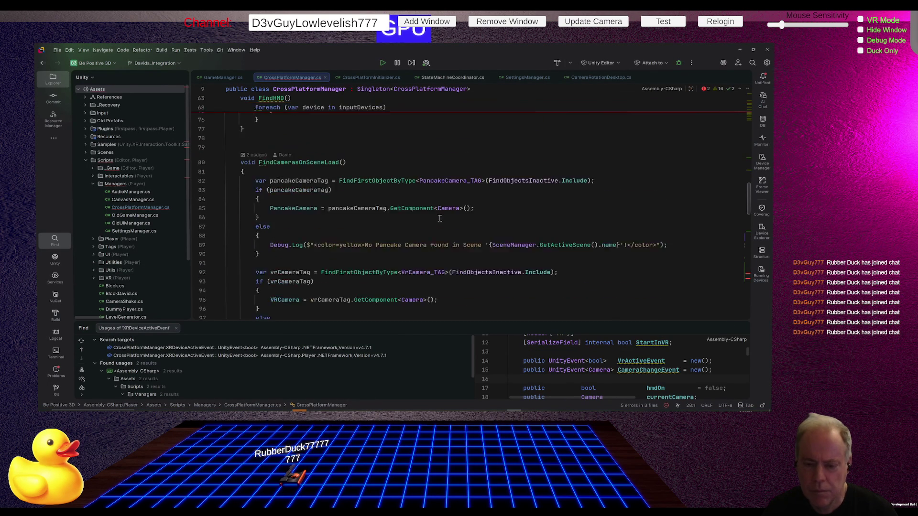
scroll(439, 218, "down", 12)
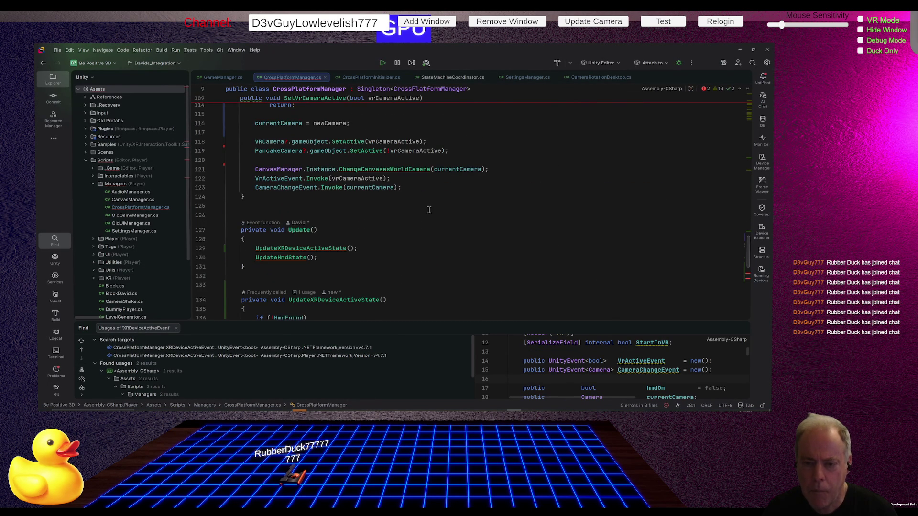
scroll(429, 210, "down", 3)
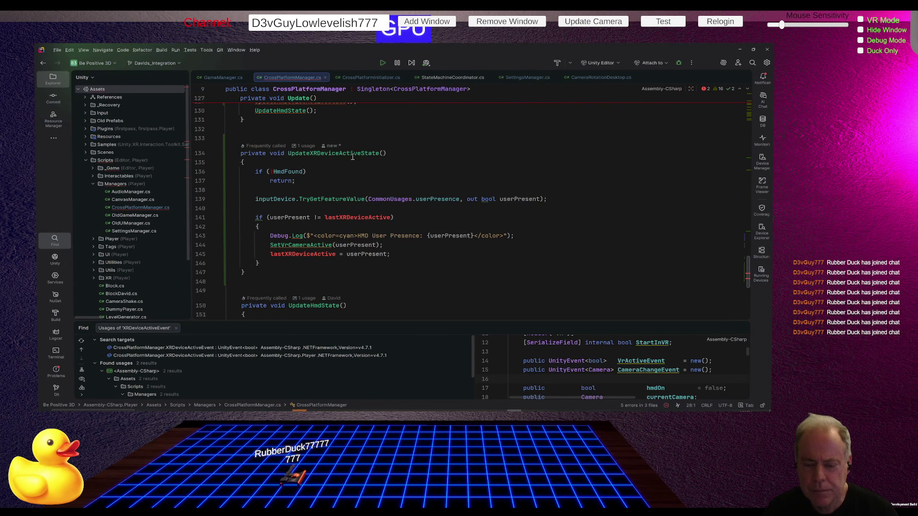
Inspect the userPresent comparison on line 141 and highlight every use of userPresent
left_click(368, 217)
key("shift+Up")
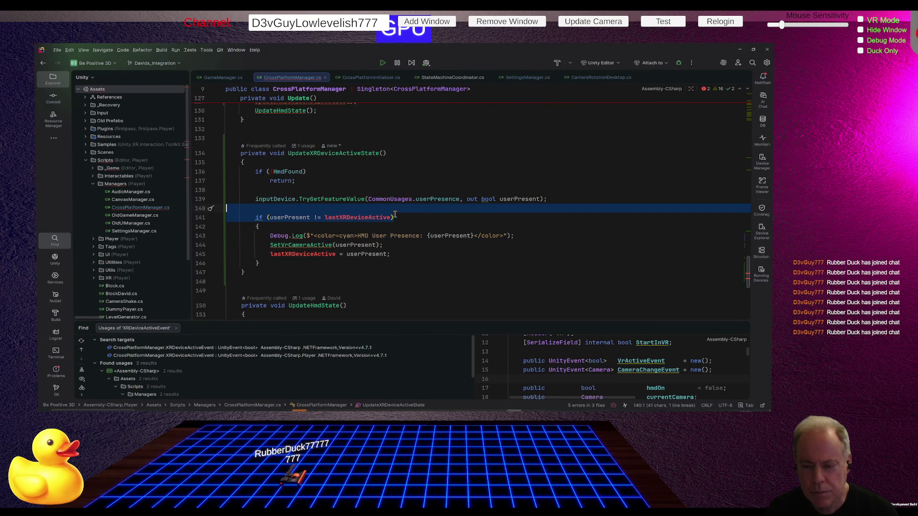
left_click(433, 216)
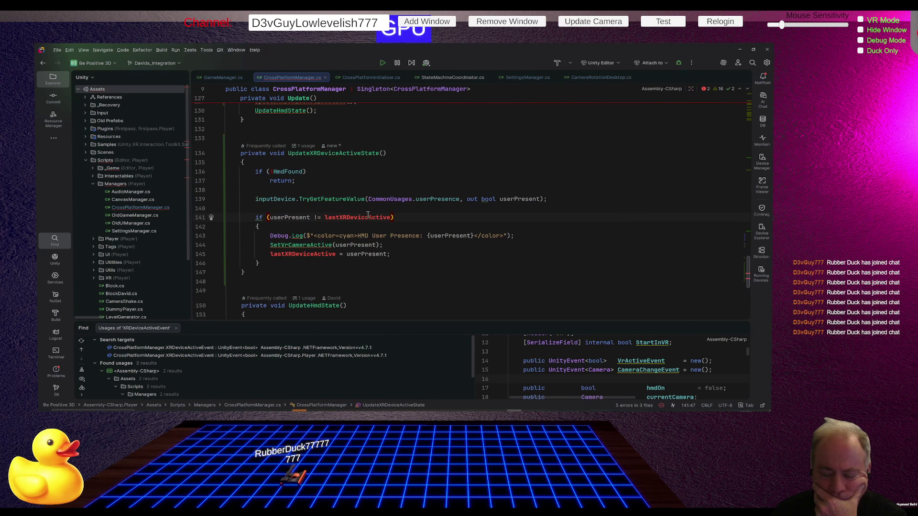
left_click(288, 217)
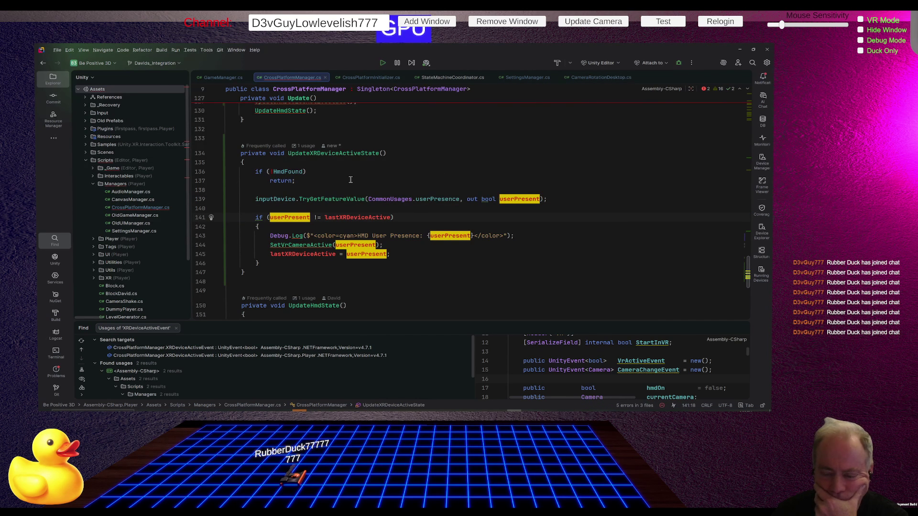
mouse_move(443, 203)
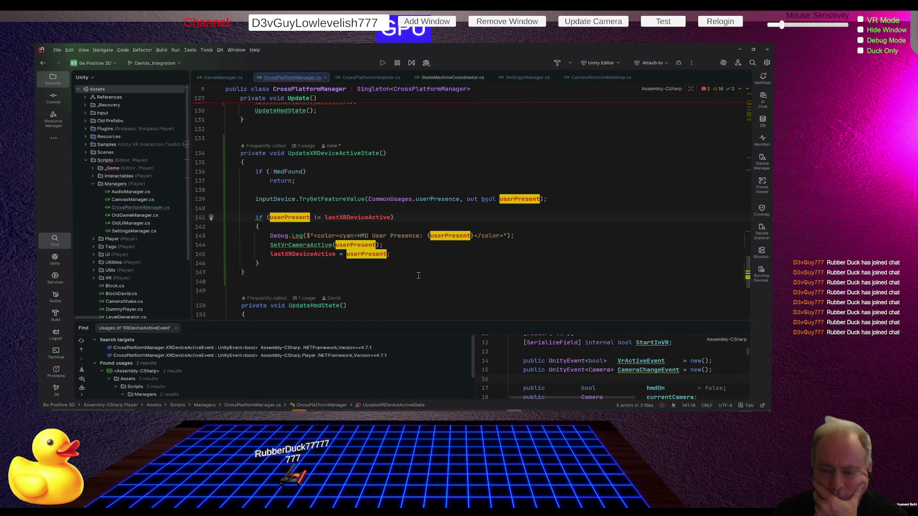
scroll(353, 182, "up", 3)
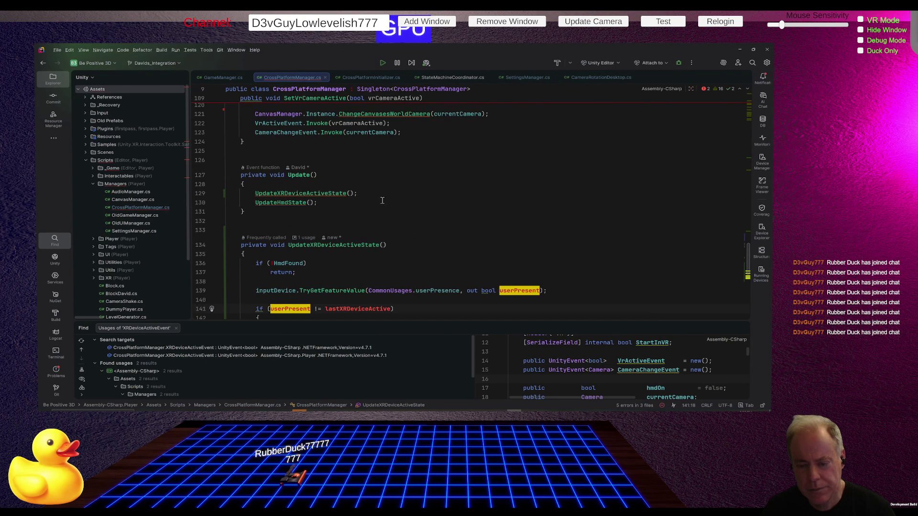
left_click(357, 256)
Start a block comment at the HmdFound check inside UpdateXRDeviceActiveState
key("Down")
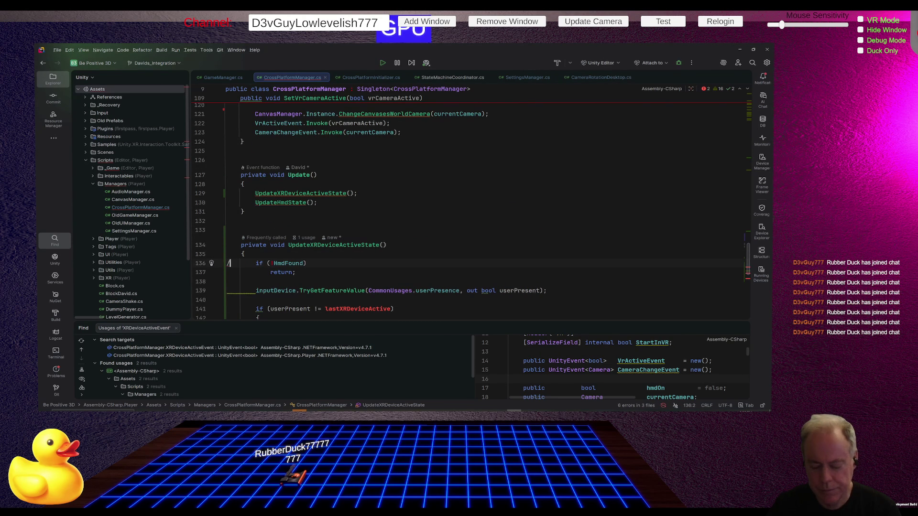
key("ctrl+shift+slash")
key("Down")
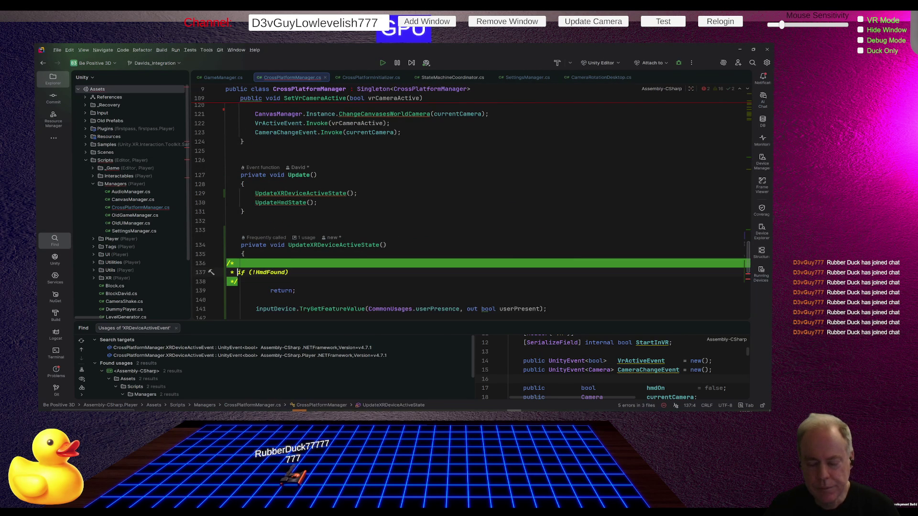
key("ctrl+z")
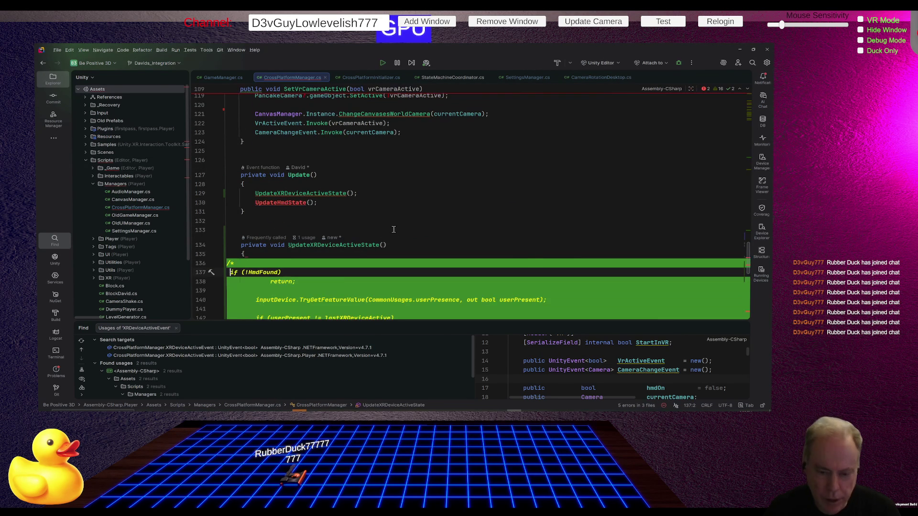
scroll(477, 211, "down", 2)
key("ctrl+z")
key("ctrl+z")
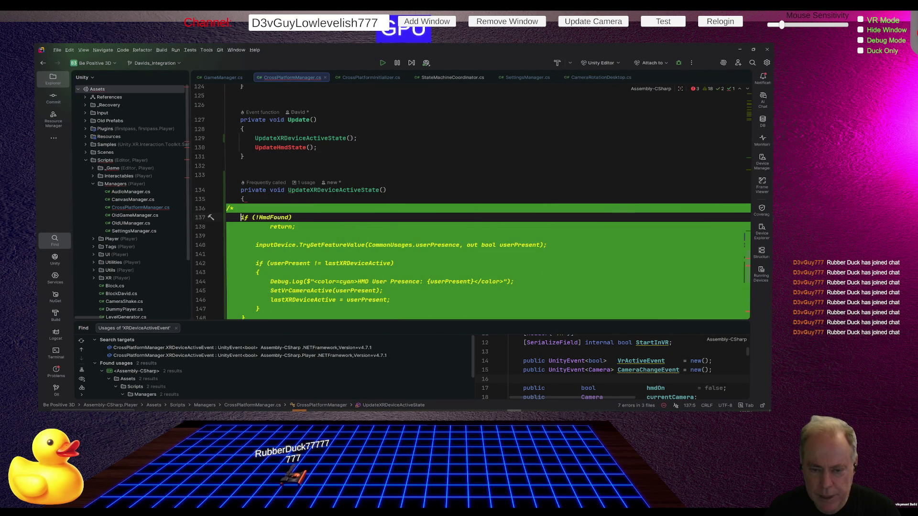
scroll(460, 243, "down", 5)
scroll(460, 242, "up", 3)
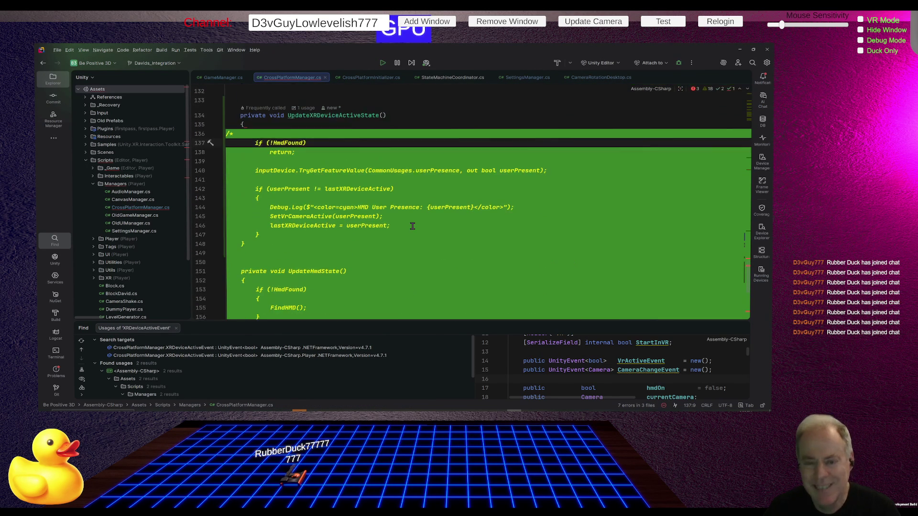
Close the comment with */ after line 147, indent the /* on line 136, and return to Unity
left_click(299, 238)
key("Return")
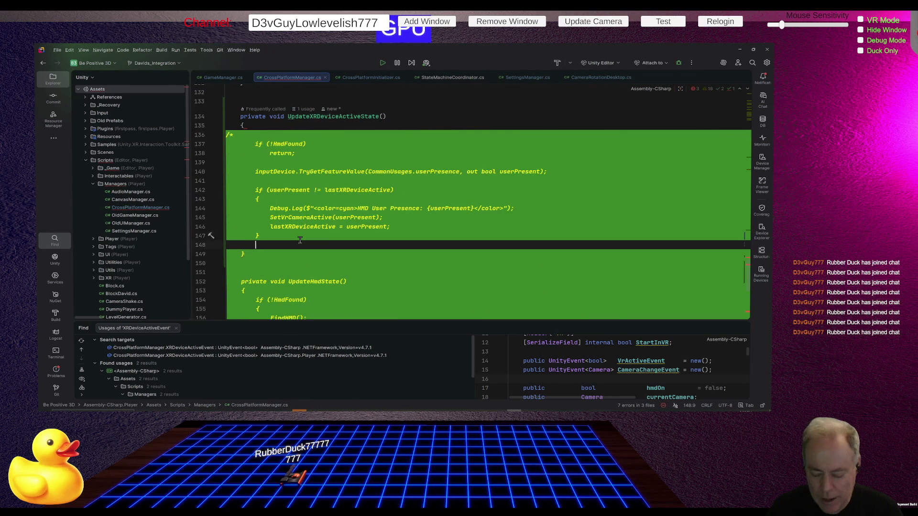
type("*/")
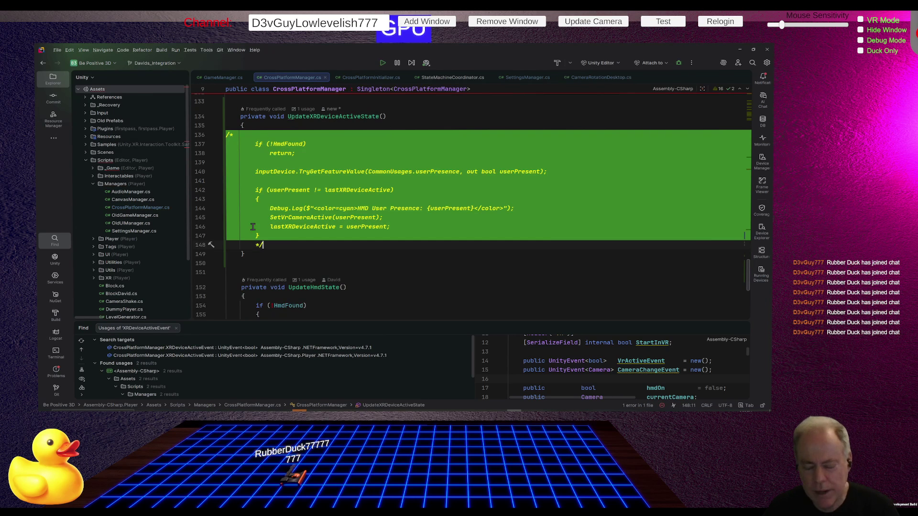
left_click(262, 136)
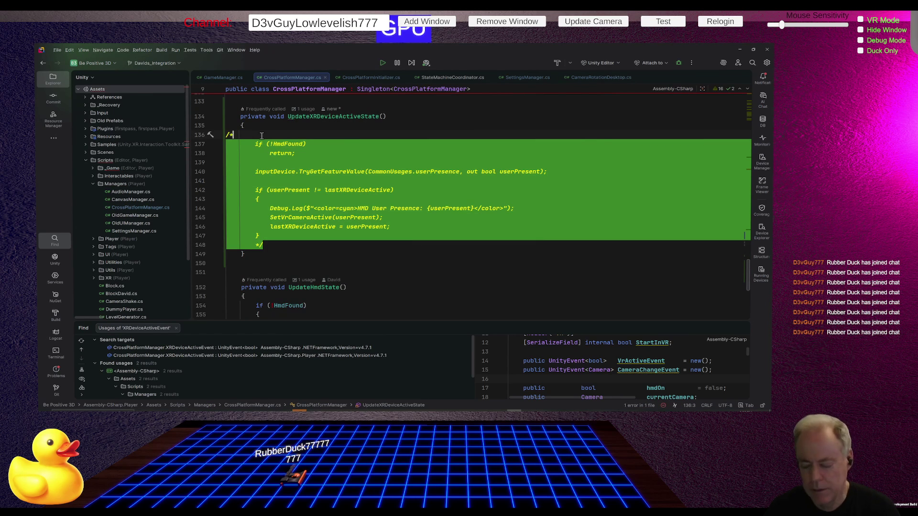
key("Tab")
key("Tab")
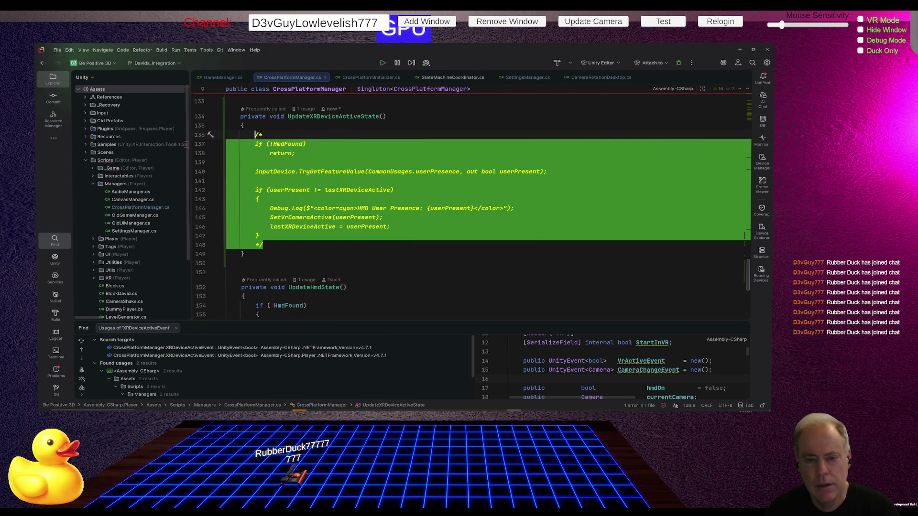
key("alt+Tab")
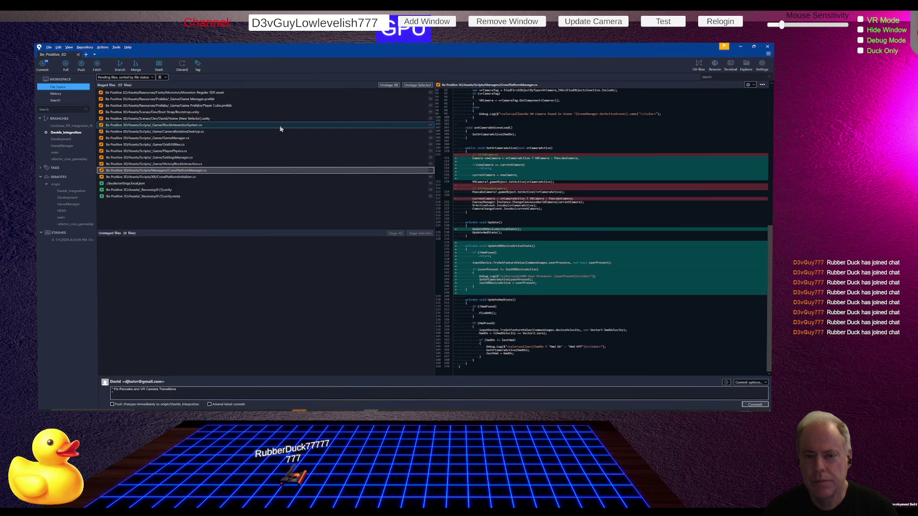
key("alt+Tab")
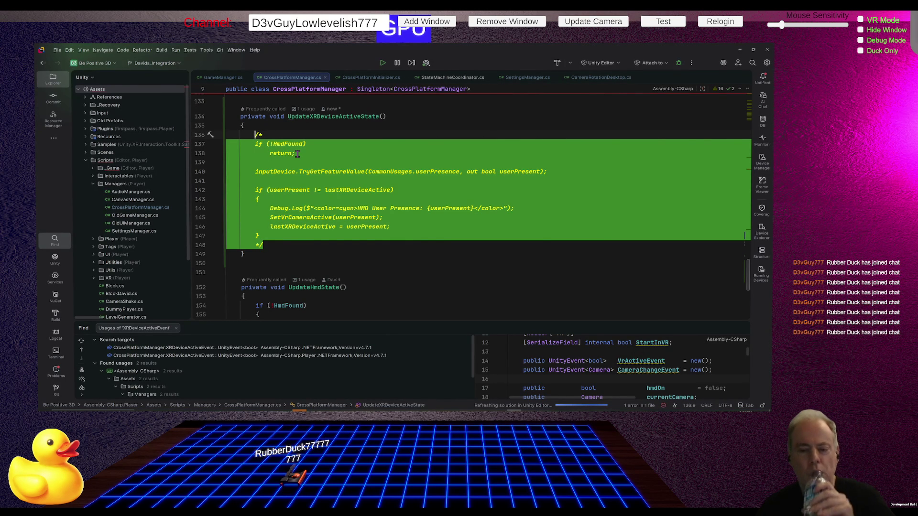
key("alt+Tab")
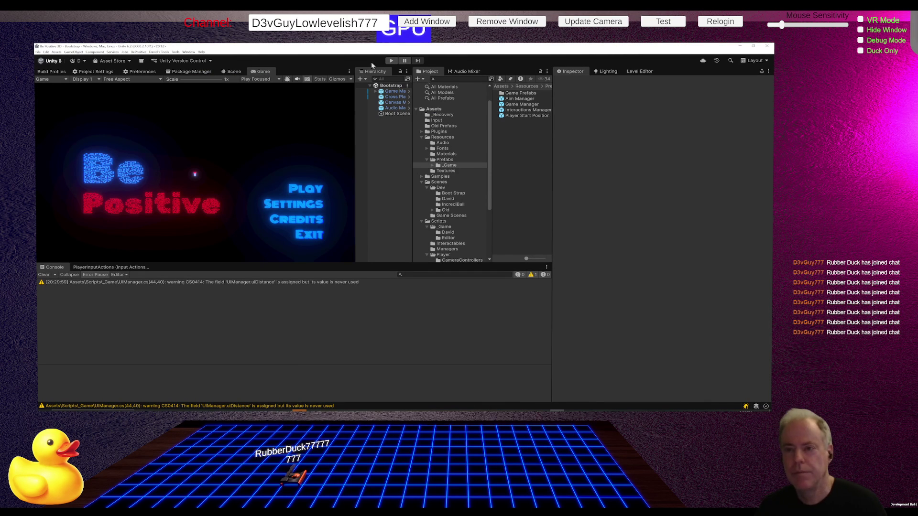
Play-test the game in Unity through to Level_0, then begin a new card in Trello's To Do list
left_click(391, 61)
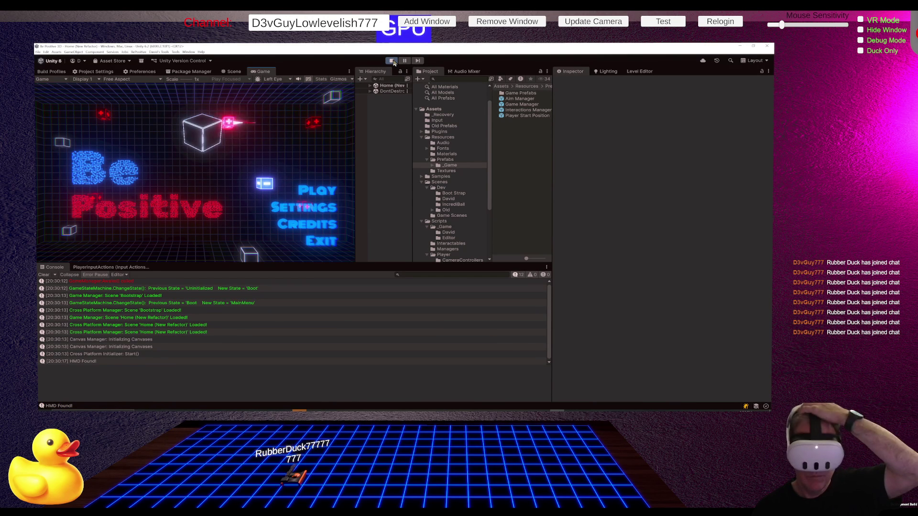
left_click(392, 61)
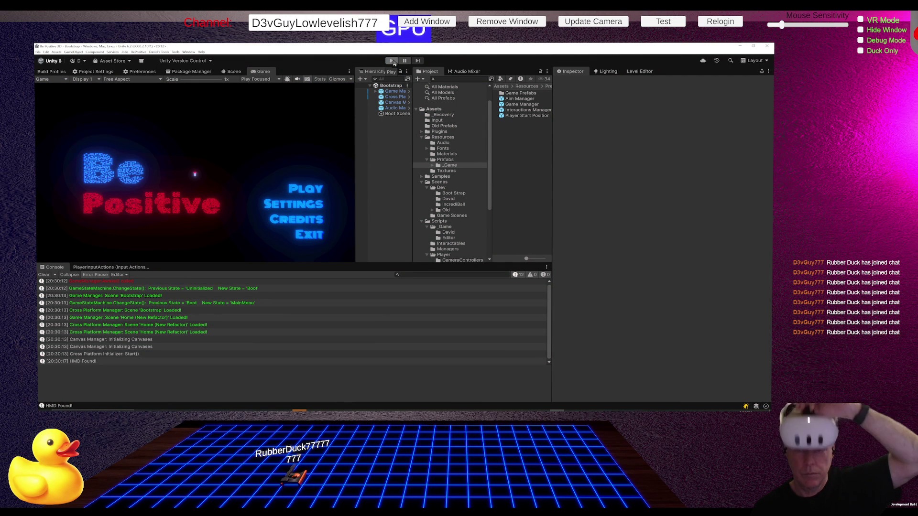
left_click(393, 61)
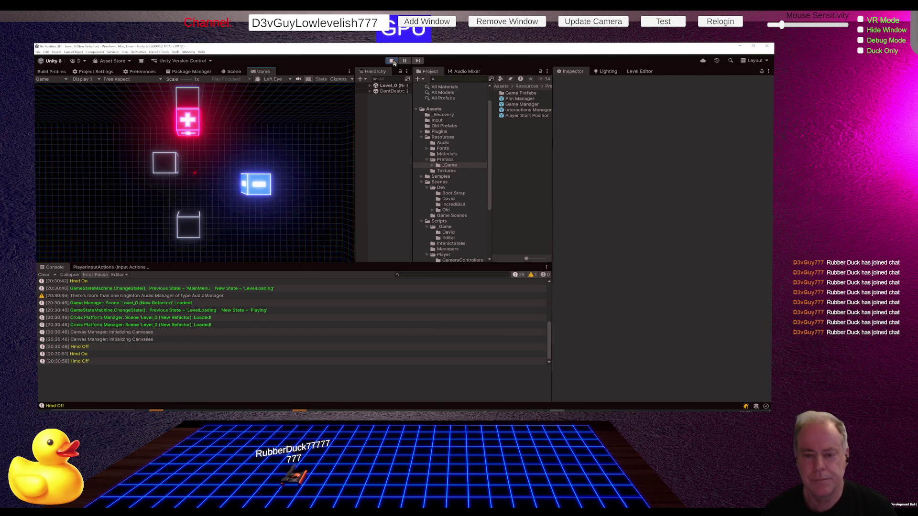
key("alt+Tab")
left_click(150, 160)
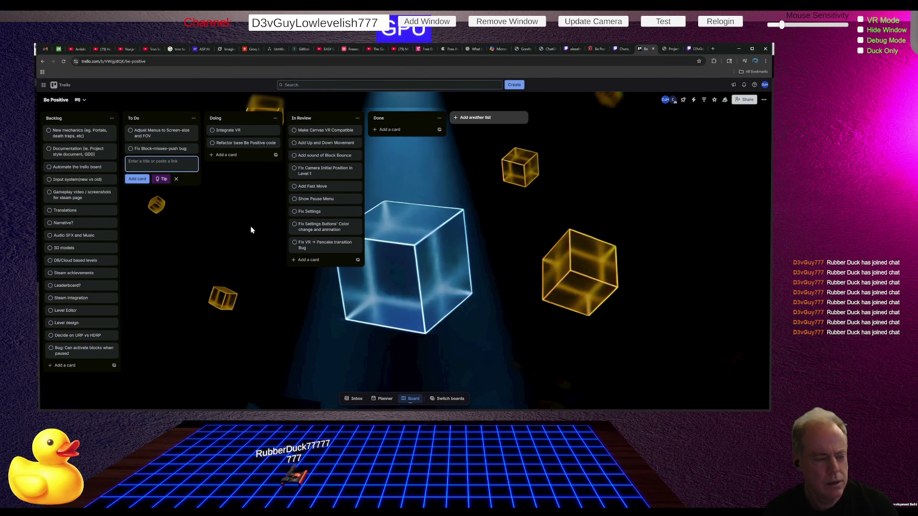
Add the To Do card 'Ray not turning white on valid object', then move 'Refactor base Be Positive code' into To Do
type("Ray ")
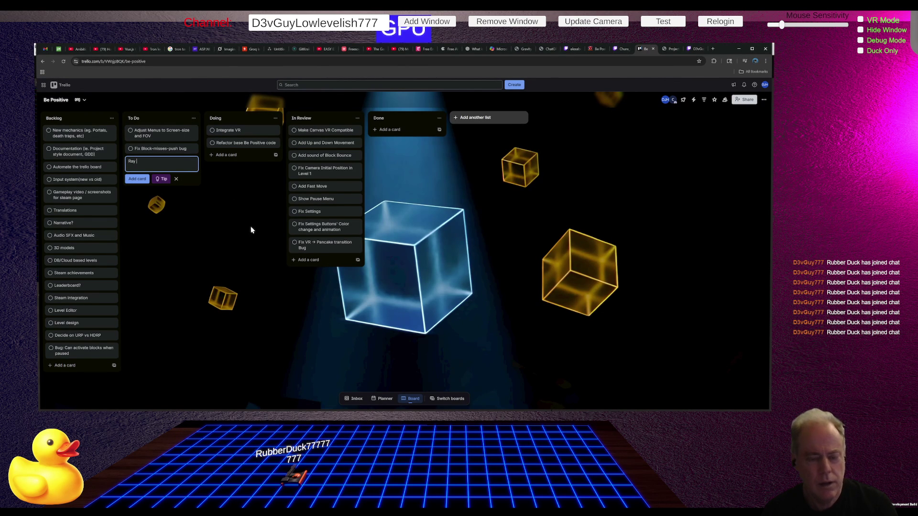
type("not turnin")
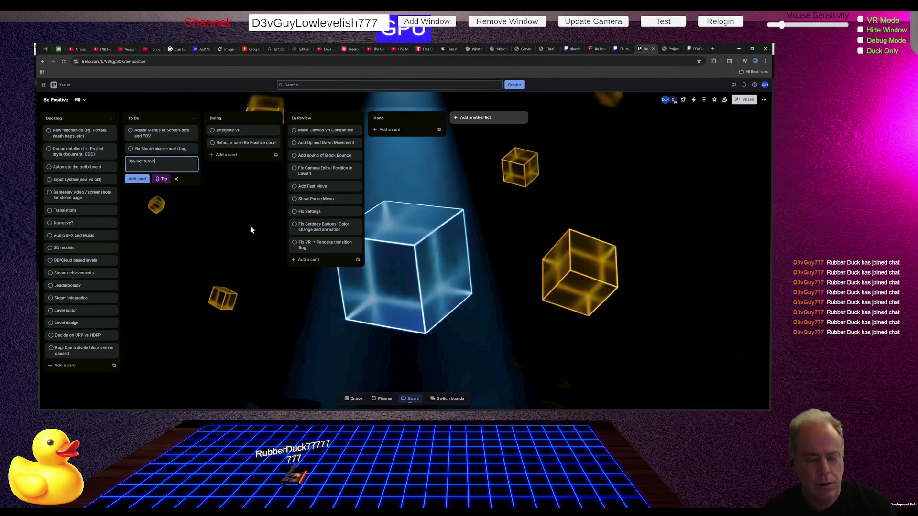
type("g whi")
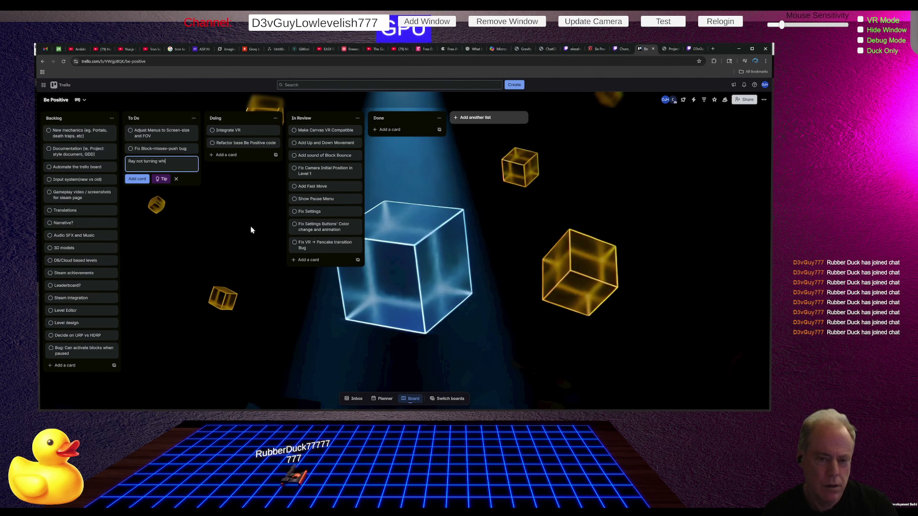
type("te on")
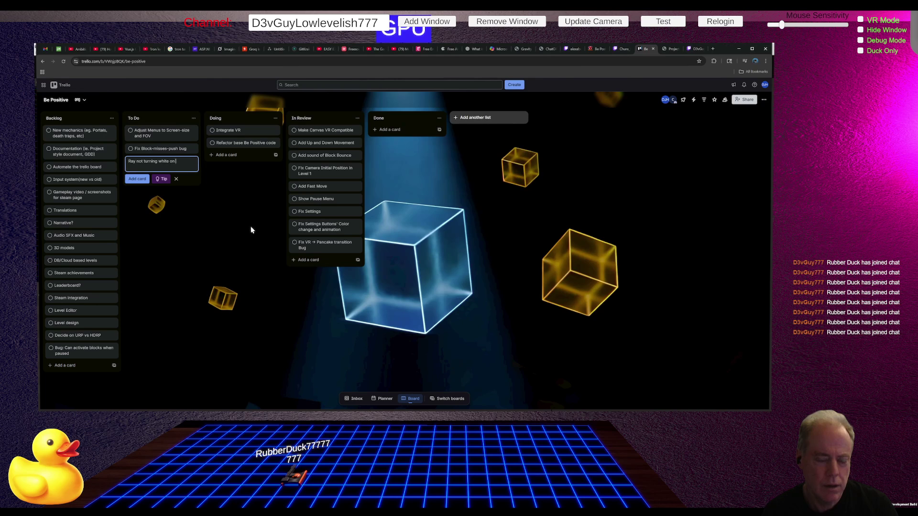
type(" vallid object")
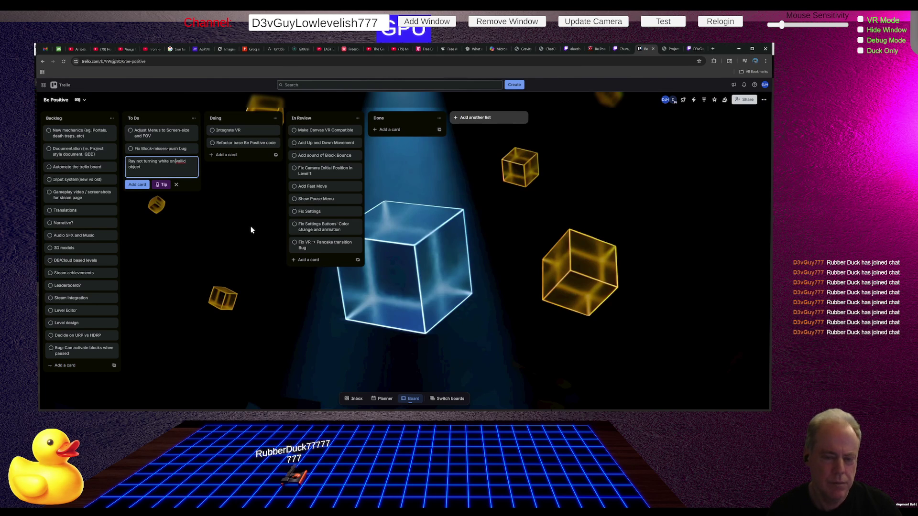
key("Right")
key("Right")
key("Delete")
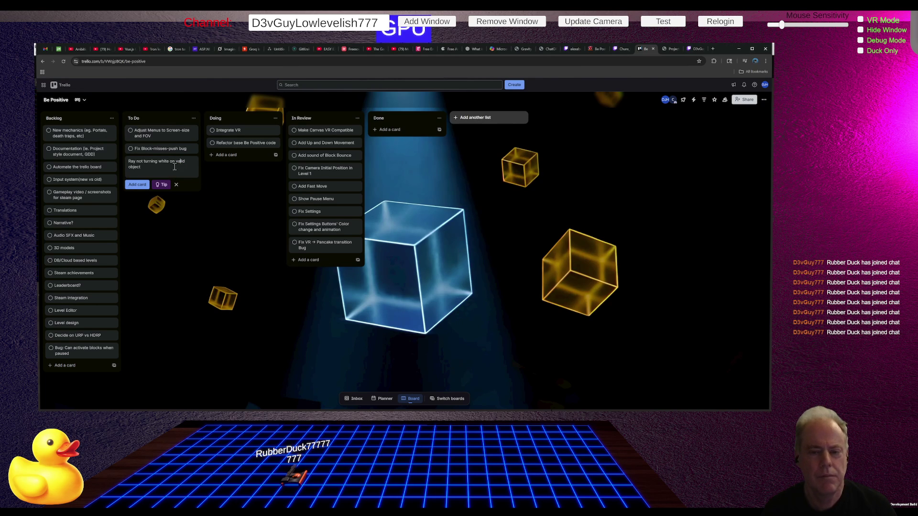
left_click(225, 196)
left_click_drag(166, 167, 229, 128)
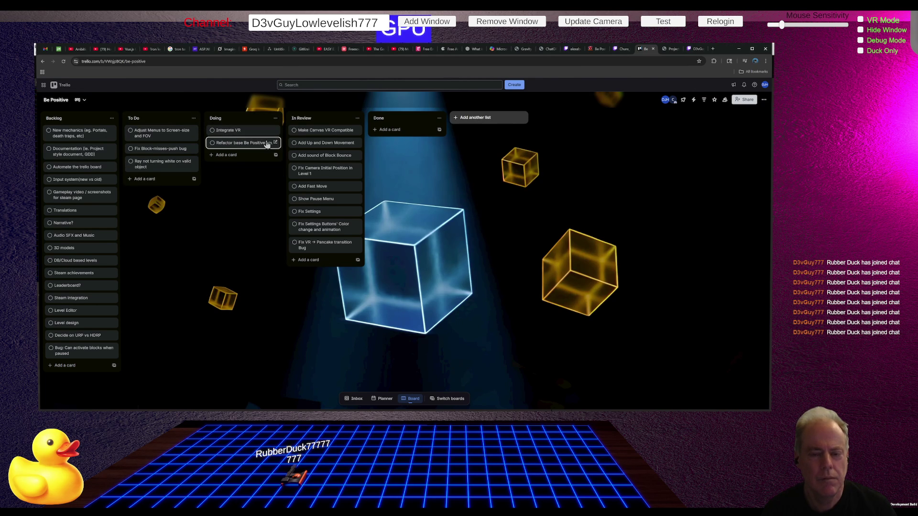
mouse_move(263, 143)
left_mouse_down()
mouse_move(167, 168)
mouse_move(153, 185)
left_mouse_up()
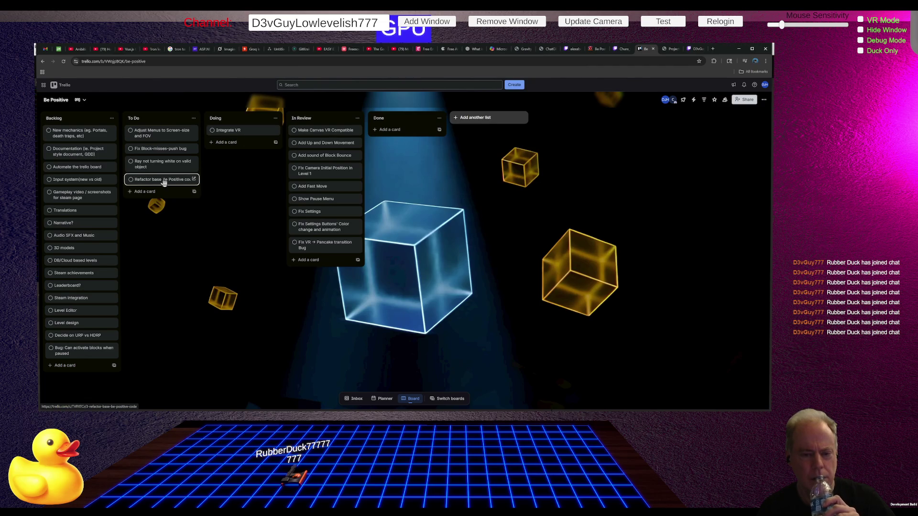
Return 'Refactor base Be Positive code' to Doing and place the ray card at the top of Doing
mouse_move(163, 181)
left_mouse_down()
mouse_move(235, 161)
mouse_move(239, 145)
left_mouse_up()
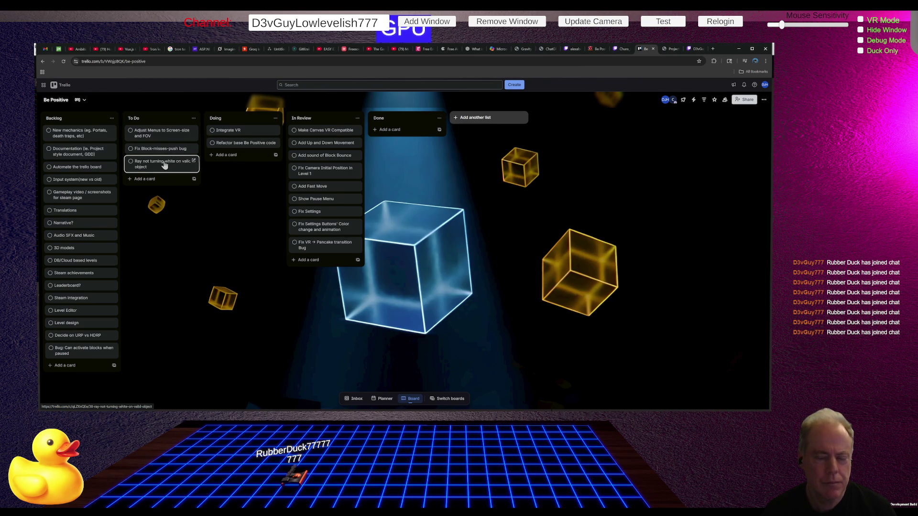
left_click_drag(170, 167, 234, 134)
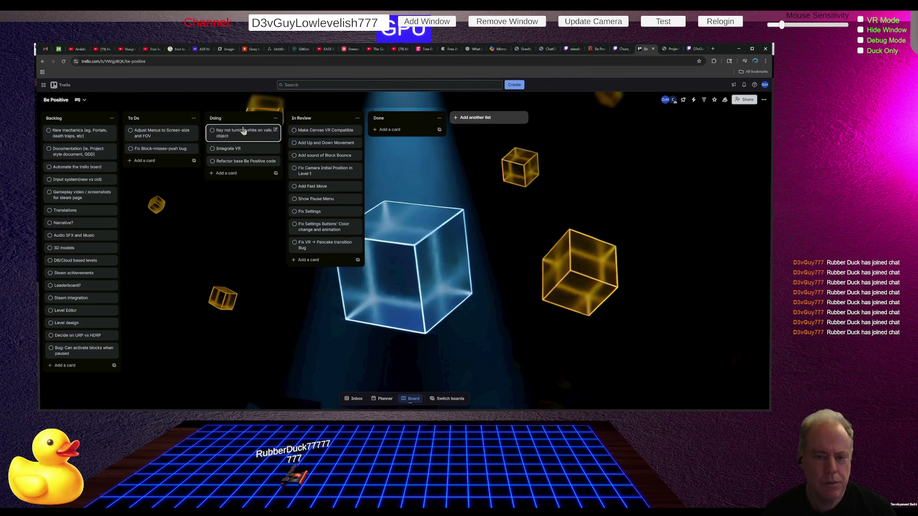
key("alt+Tab")
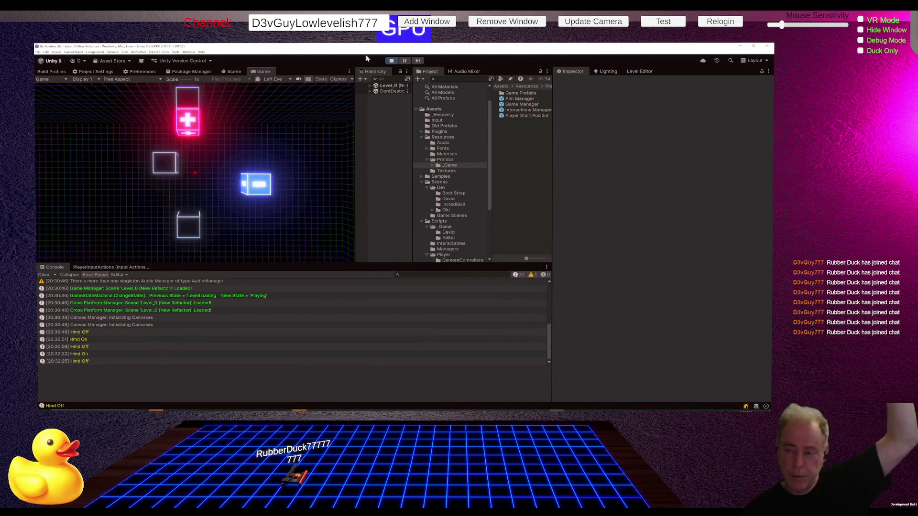
Stop and restart play mode, then go to the UpdateXRDeviceActiveState declaration line in Rider
left_click(391, 60)
left_click(390, 62)
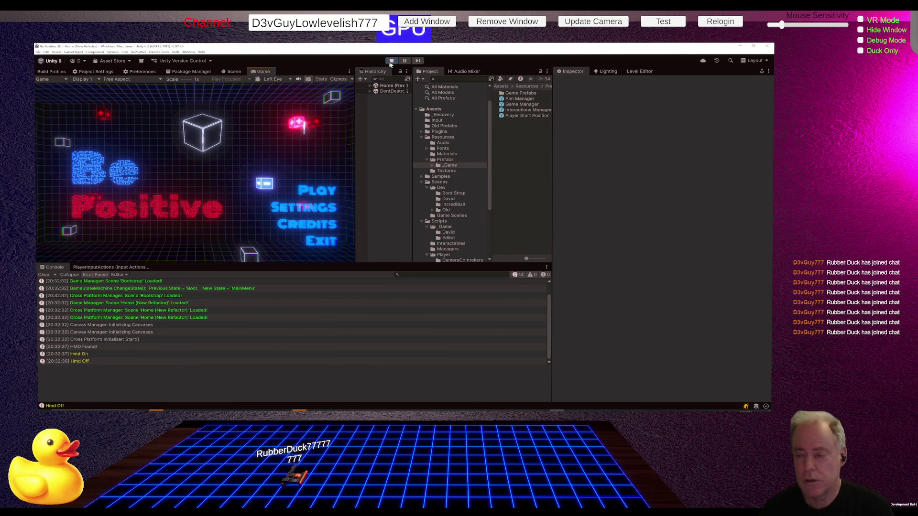
key("alt+Tab")
scroll(483, 146, "up", 1)
scroll(483, 145, "up", 1)
key("Up")
key("Up")
key("Home")
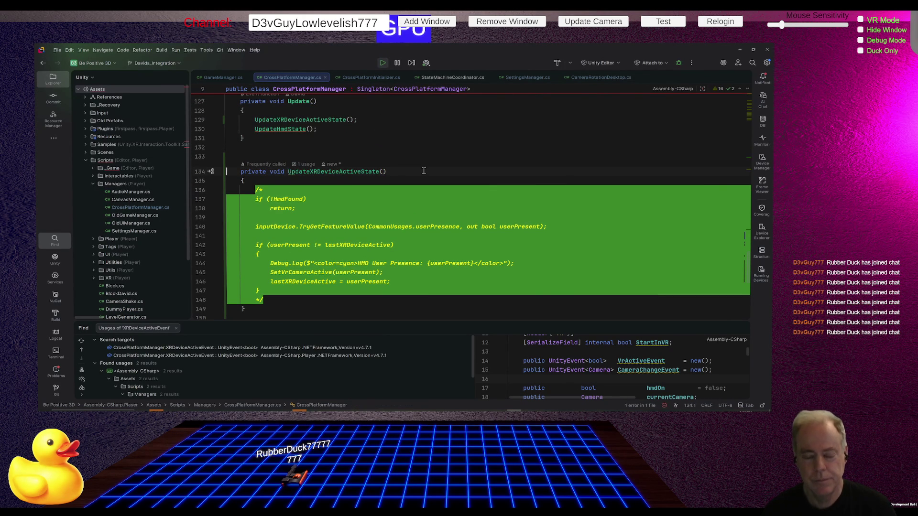
Delete the commented-out UpdateXRDeviceActiveState method, its call in Update(), and leftover blank lines
key("shift+Down")
key("shift+Down")
key("shift+Down")
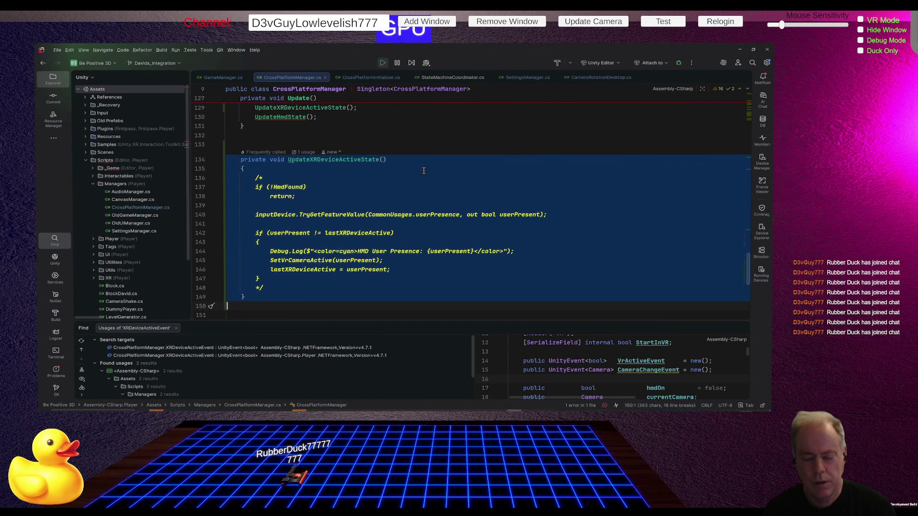
key("Delete")
key("Delete")
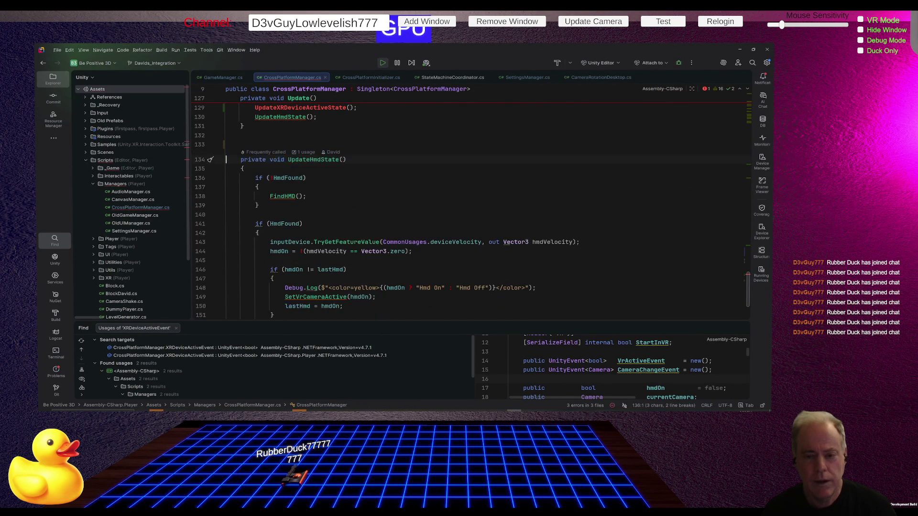
key("Up")
key("Up")
key("Up")
key("Down")
key("Down")
key("Down")
key("shift+Down")
key("Delete")
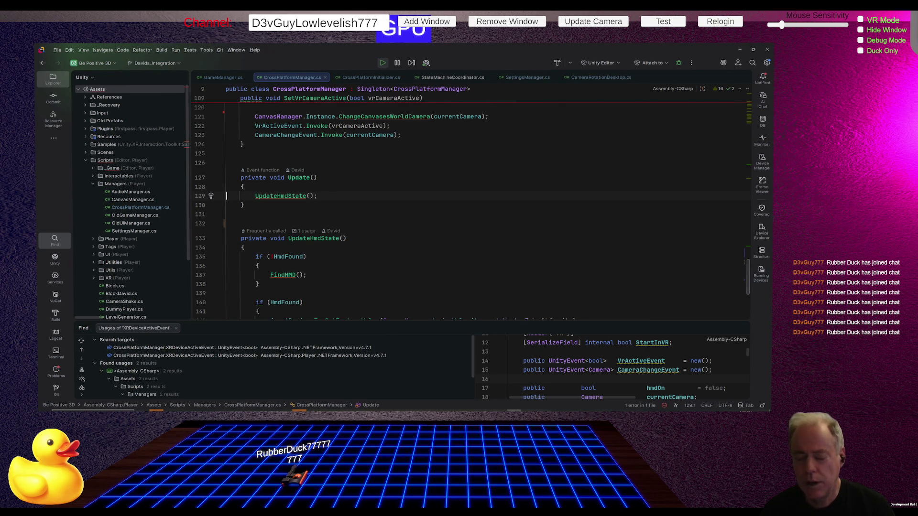
key("alt+Tab")
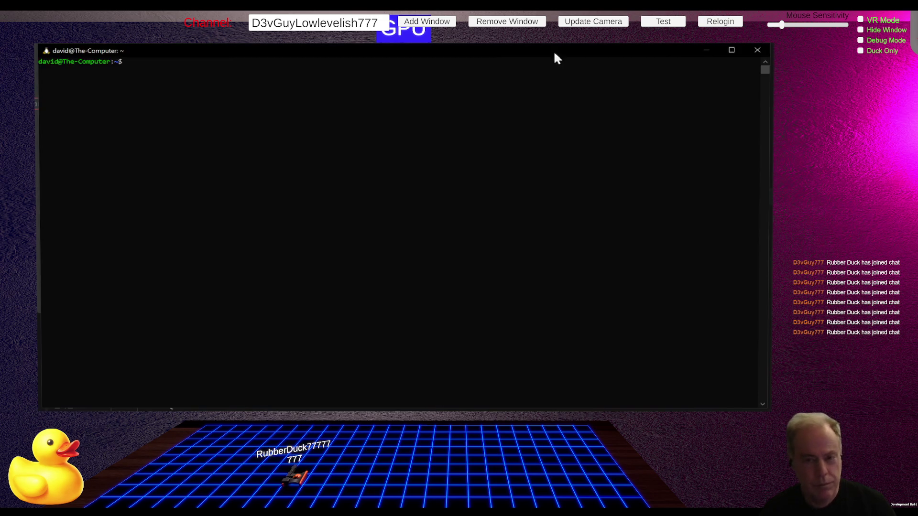
In the terminal, change directory to /mnt/d/Git Hub (D drive)/Be_Positive_3D
left_click(454, 149)
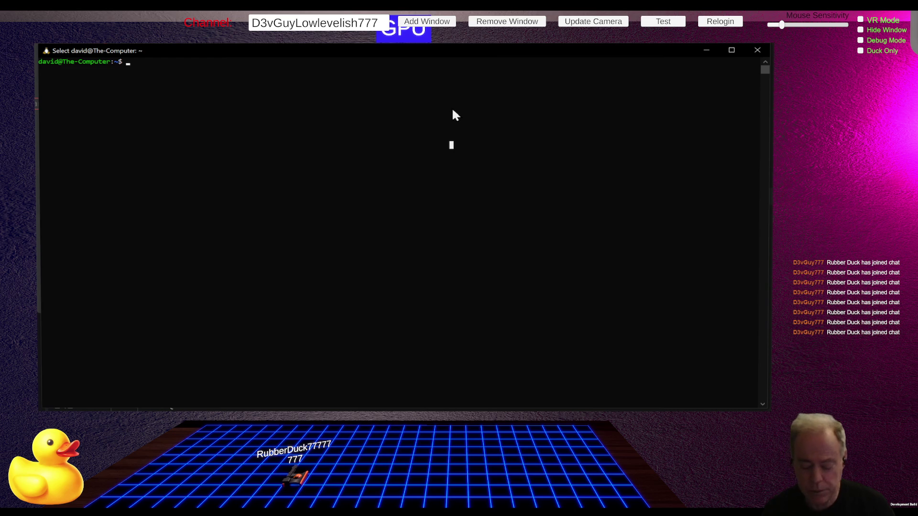
type("cd /mnt/d")
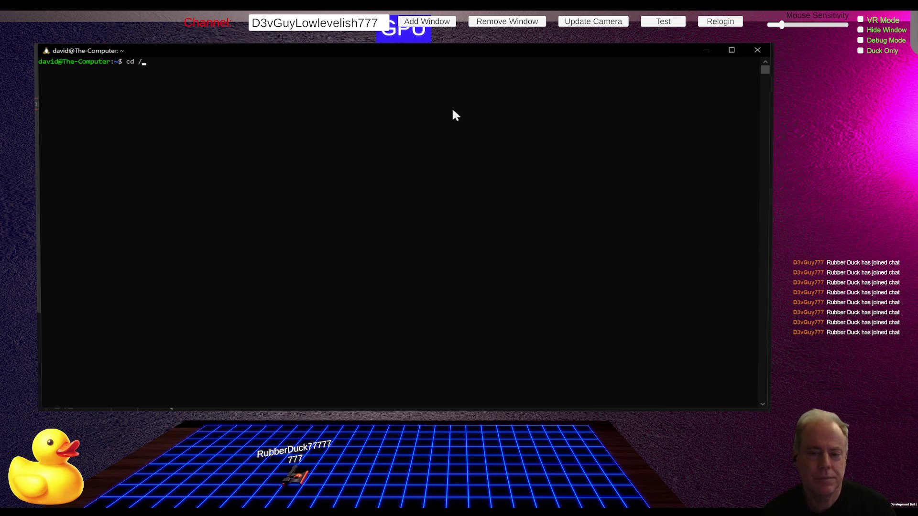
key("Return")
type("cd Gi")
key("Tab")
key("Return")
type("cd B")
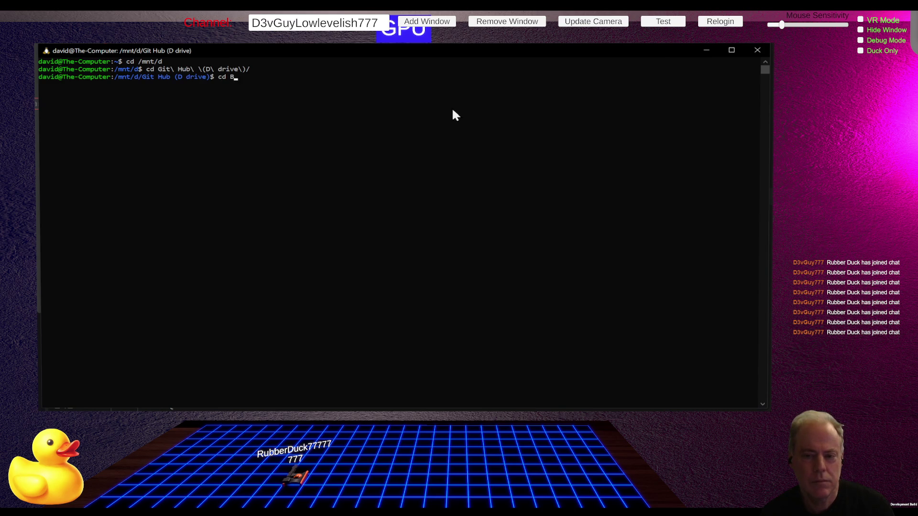
type("e")
key("Tab")
key("Return")
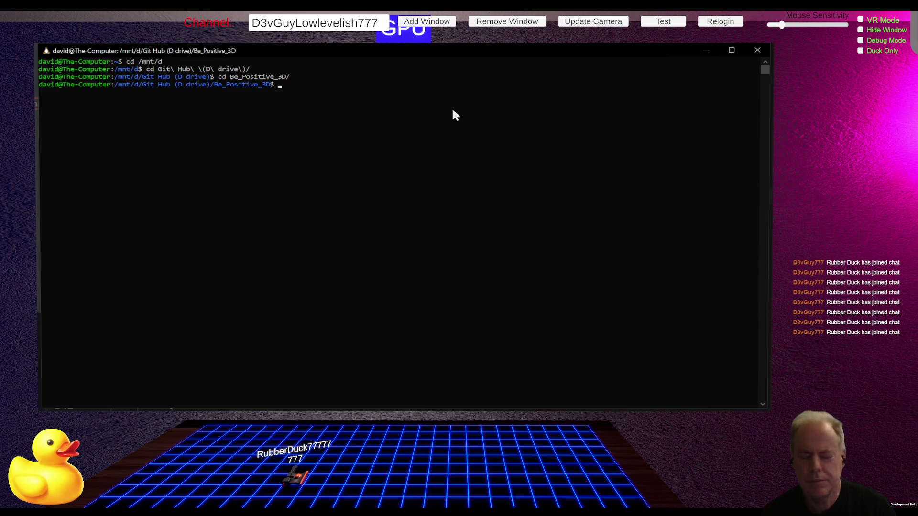
Launch Claude Code in the Be_Positive_3D folder, then return to Rider
type("clauc")
type("de")
key("Return")
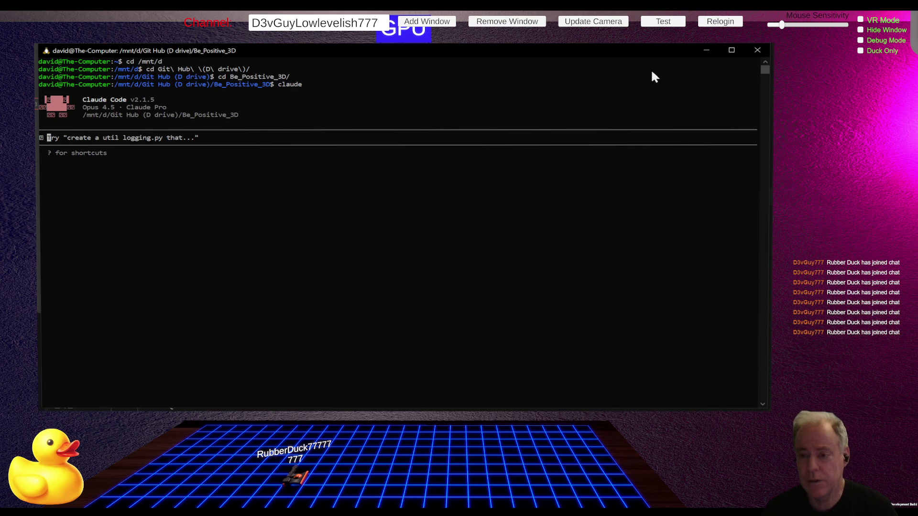
key("alt+Tab")
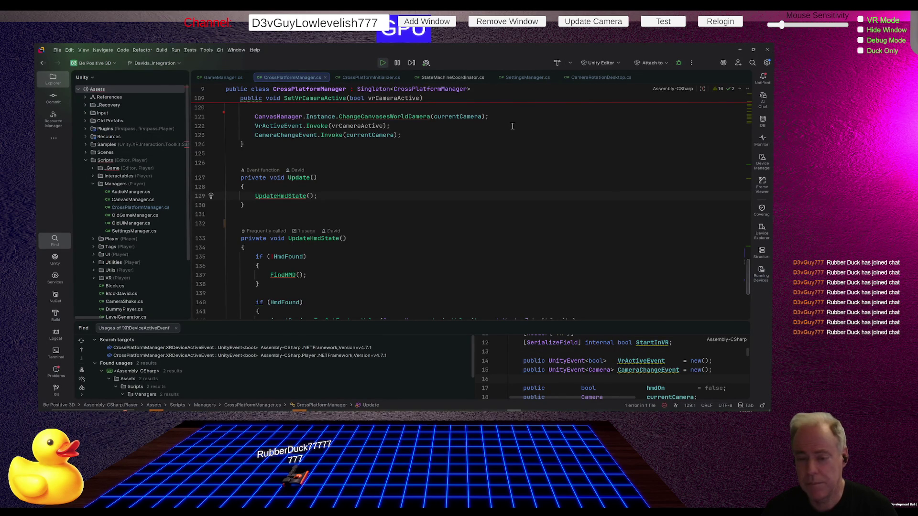
Bring the Chrome window with the Trello board forward and open a new tab
key("alt+Tab")
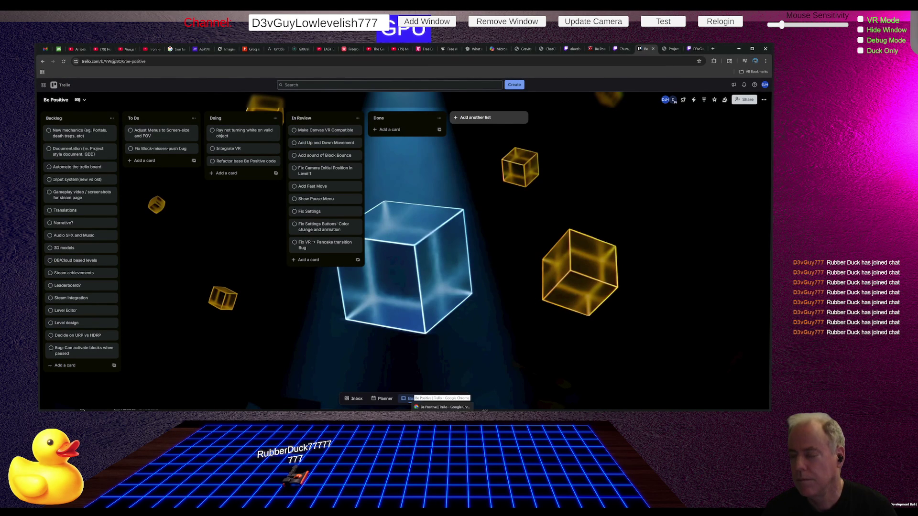
left_click(713, 50)
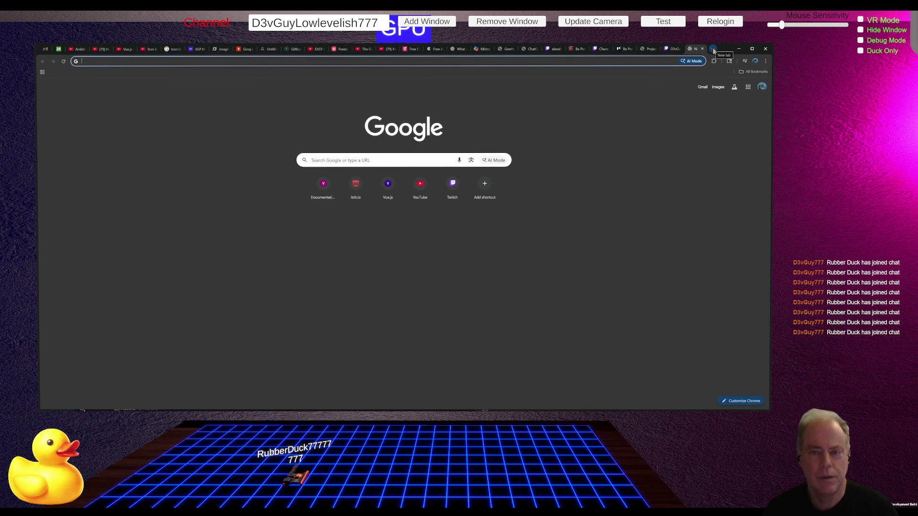
Reopen the Unity text colour ChatGPT chat, view the What is gRPC chat, then return to the terminal
type("chat")
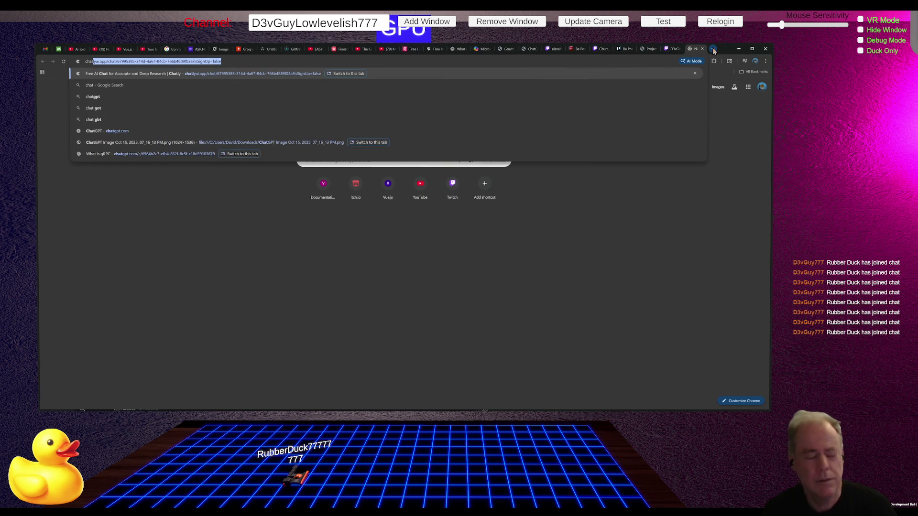
type("gpt")
key("Return")
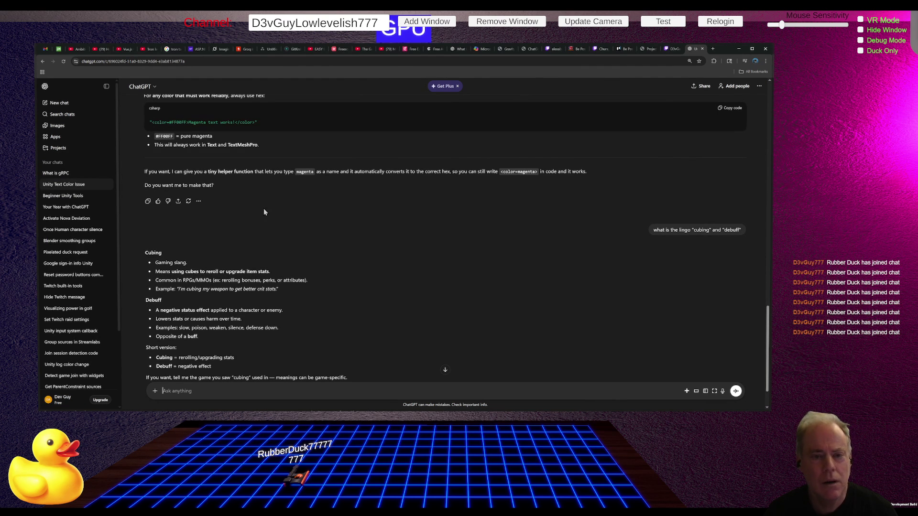
scroll(287, 209, "up", 3)
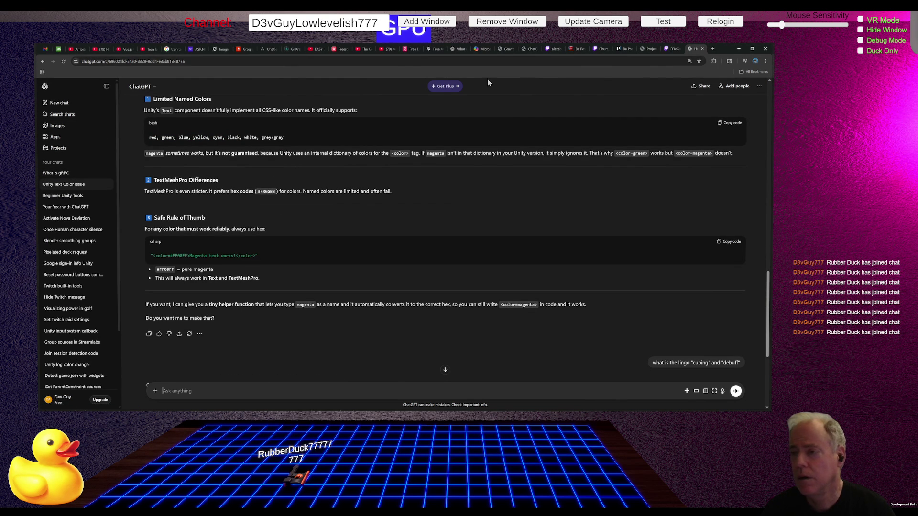
left_click(463, 50)
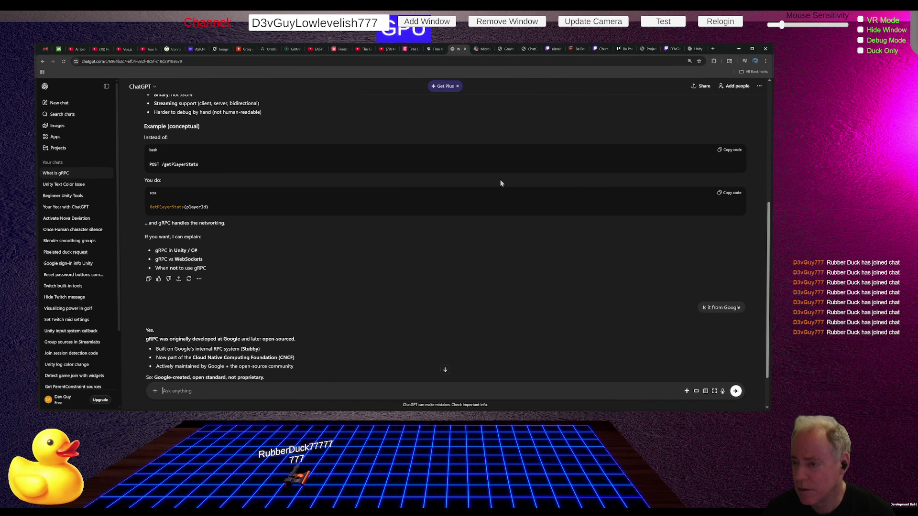
key("alt+Tab")
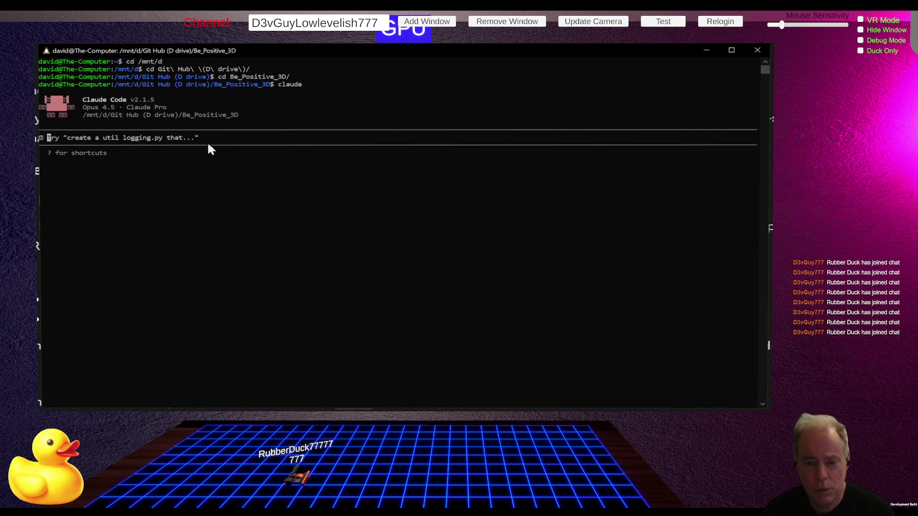
Ask Claude Code: "Unity XR Change Camera before VR Activates"
type("Unity XR Change Camera before VR Activates")
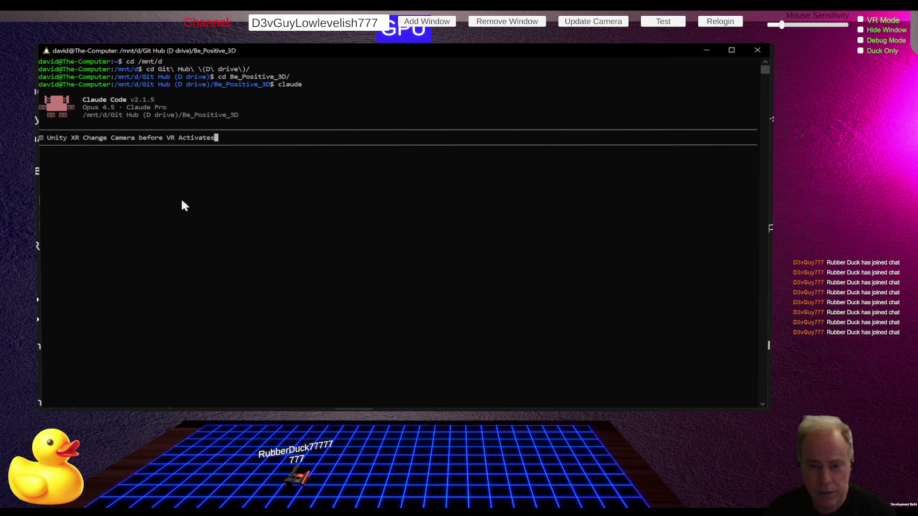
key("Return")
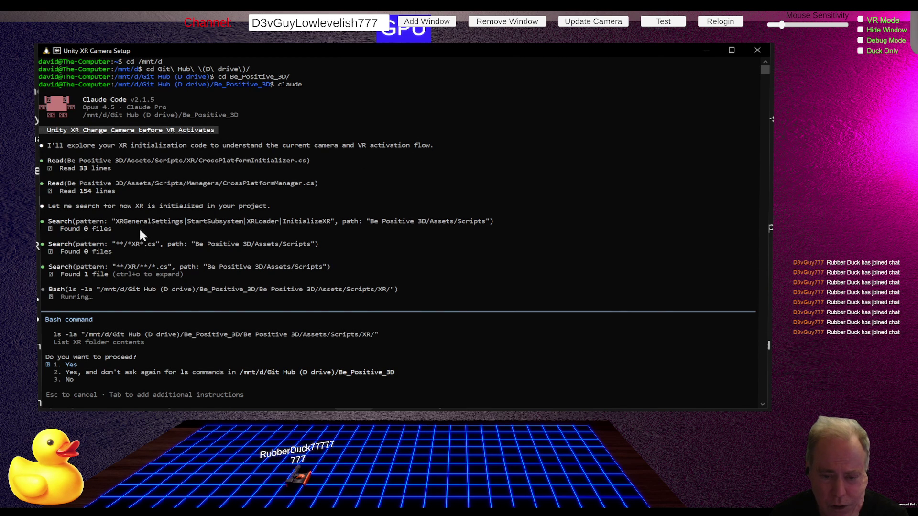
Allow Claude Code to list the XR scripts folder and review its output
key("Return")
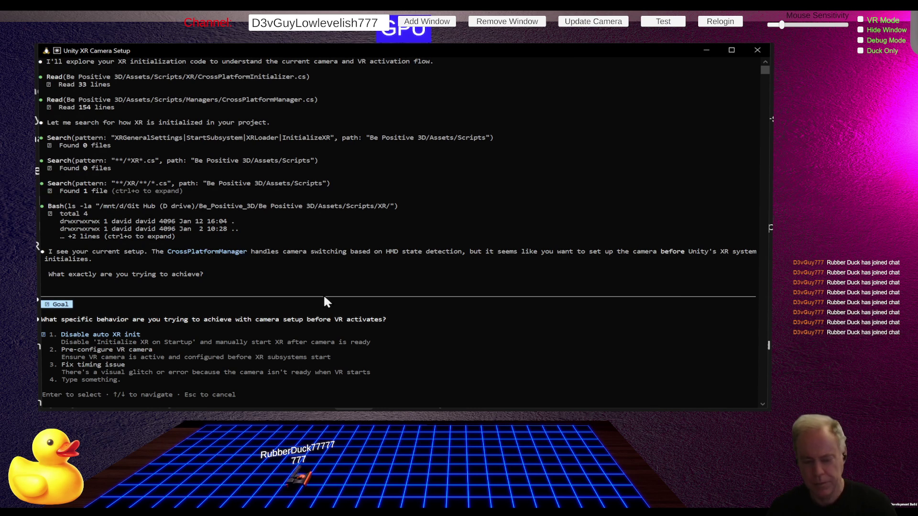
scroll(335, 302, "down", 3)
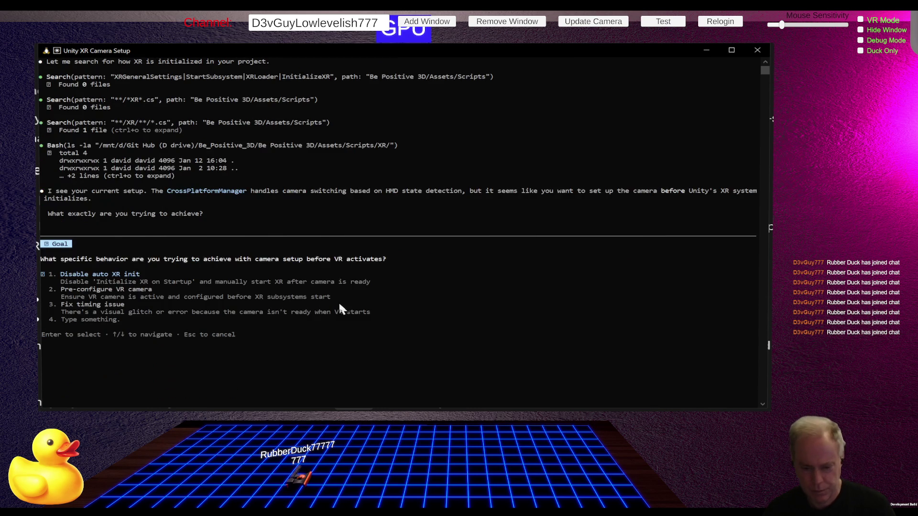
scroll(312, 349, "down", 1)
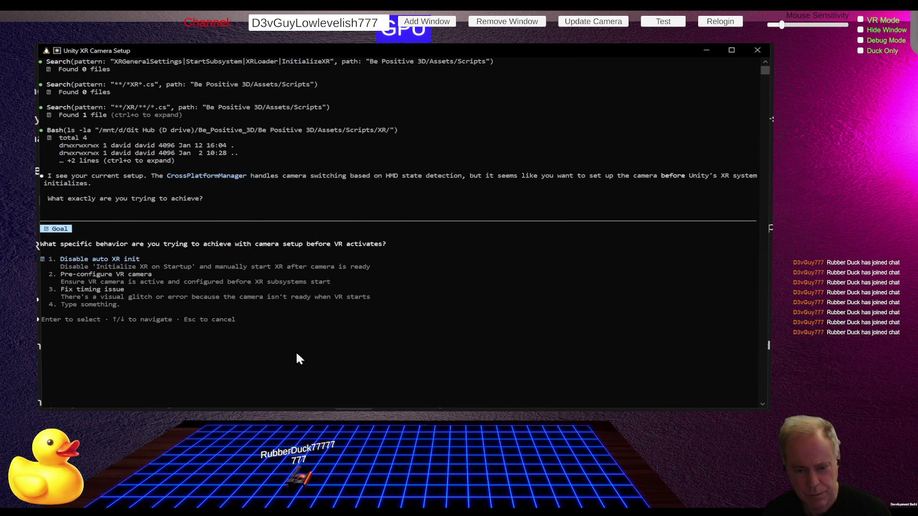
Draft the custom answer 'I want to switch to the VR camera before', then cancel the question
key("Down")
key("Down")
key("Down")
type("I")
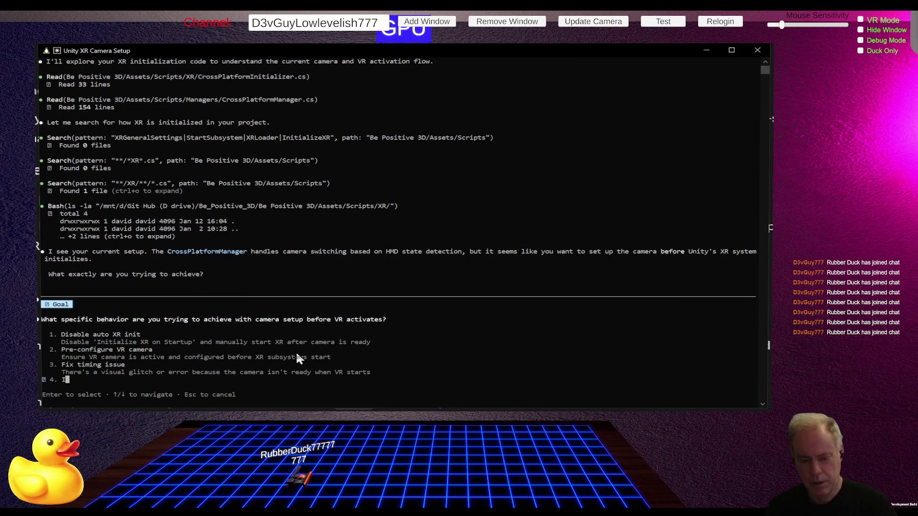
type(" want t")
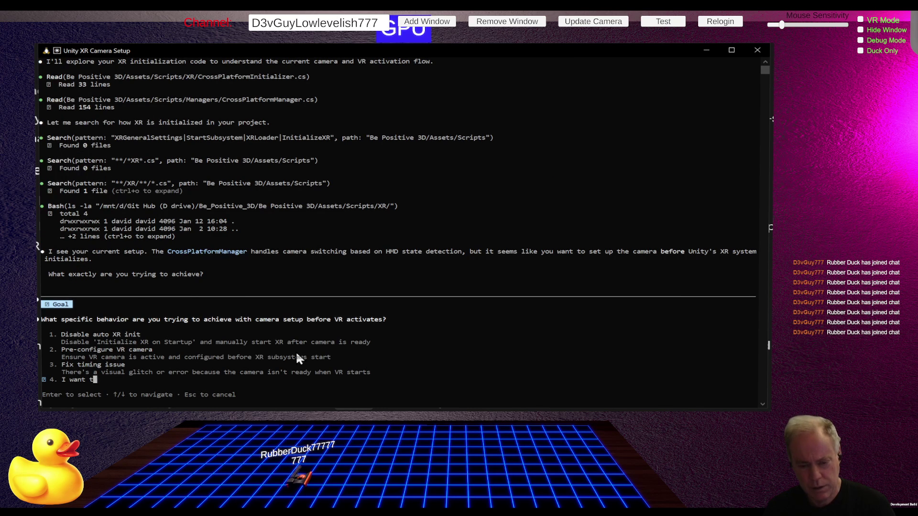
type("o switch to the VR")
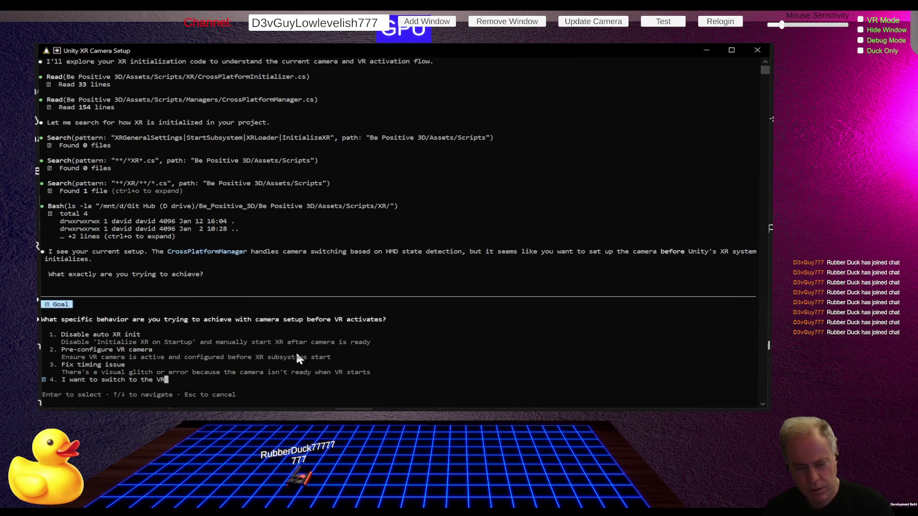
type(" camera")
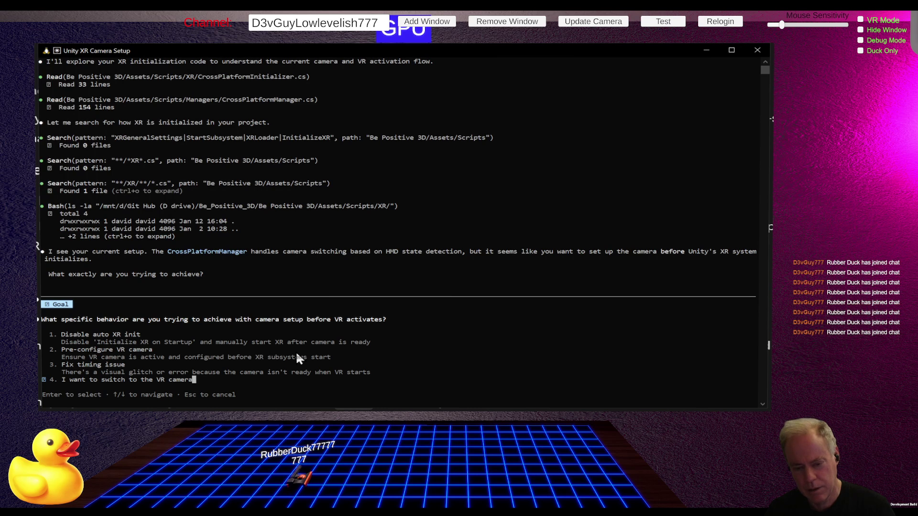
type(" before")
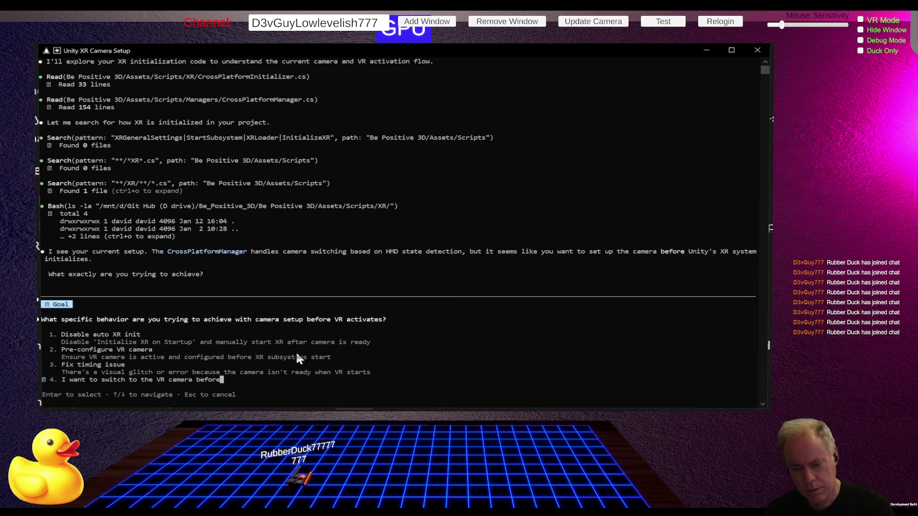
key("BackSpace")
key("BackSpace")
key("BackSpace")
type("when")
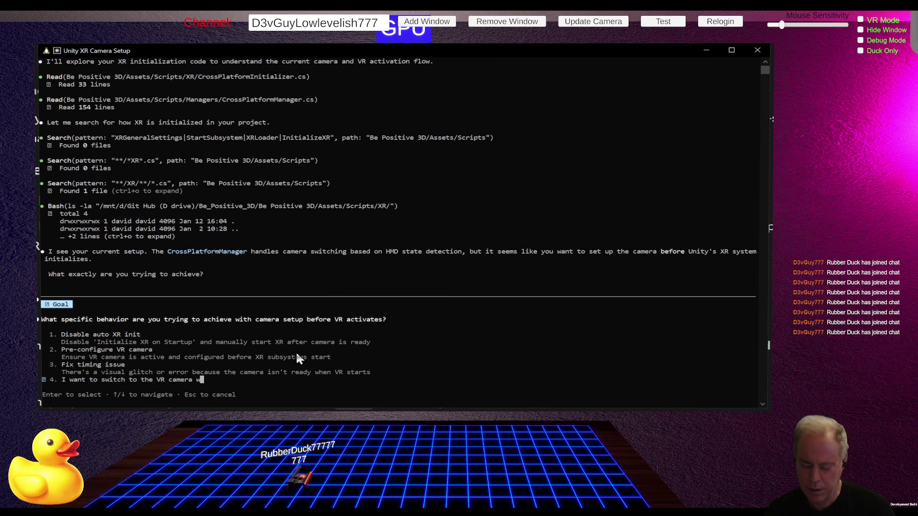
key("BackSpace")
key("BackSpace")
key("BackSpace")
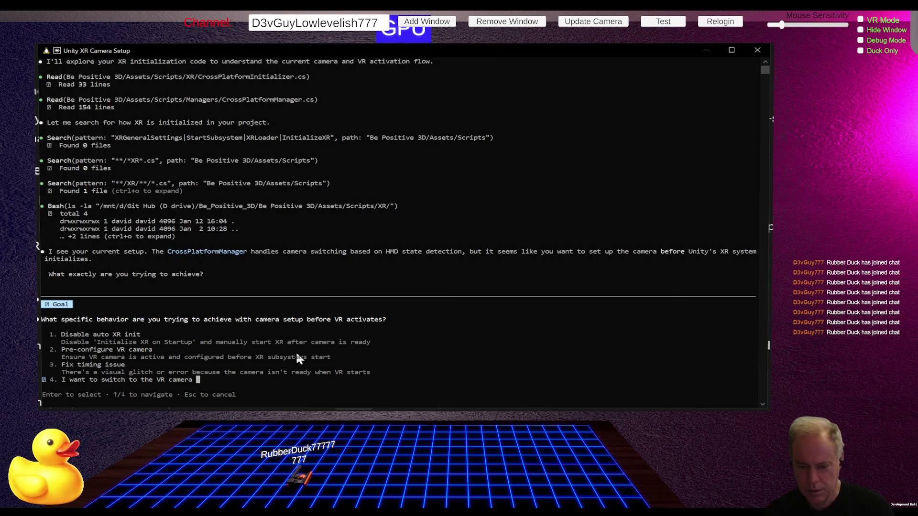
type("before")
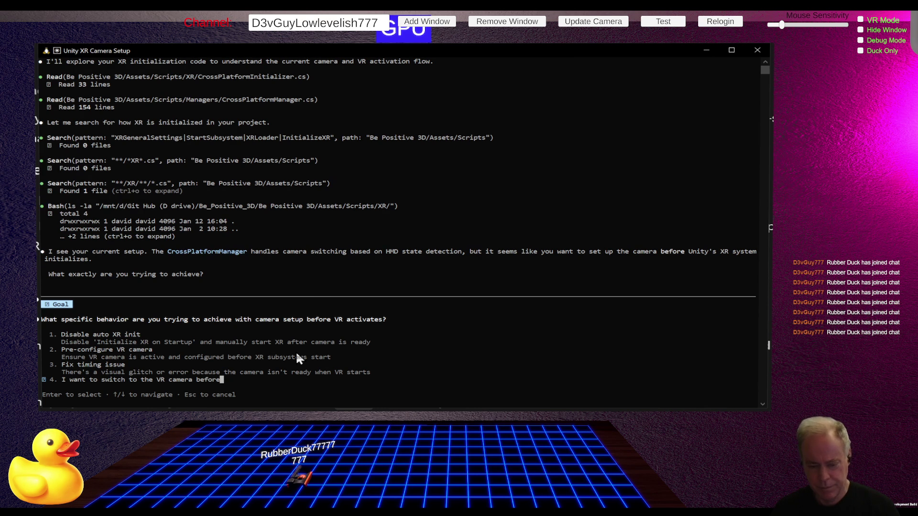
key("Escape")
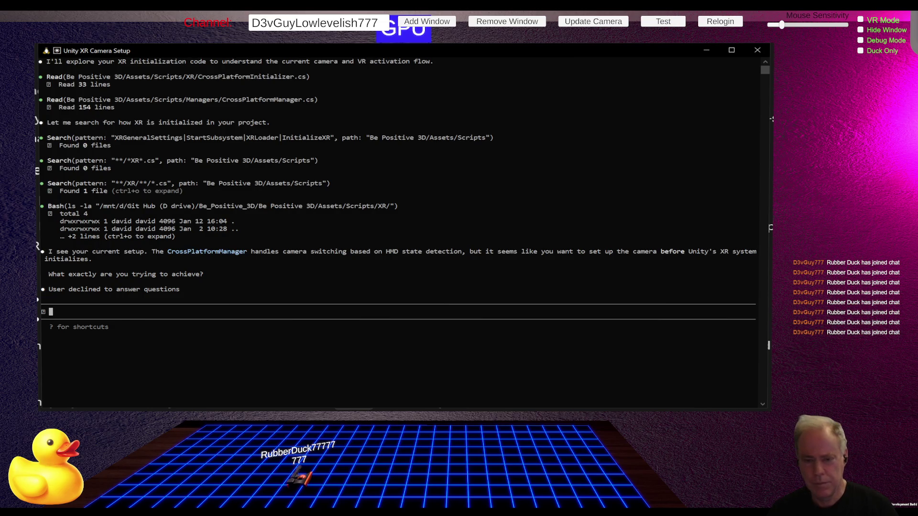
Switch from the Claude Code terminal to the Unity editor
key("alt+Tab")
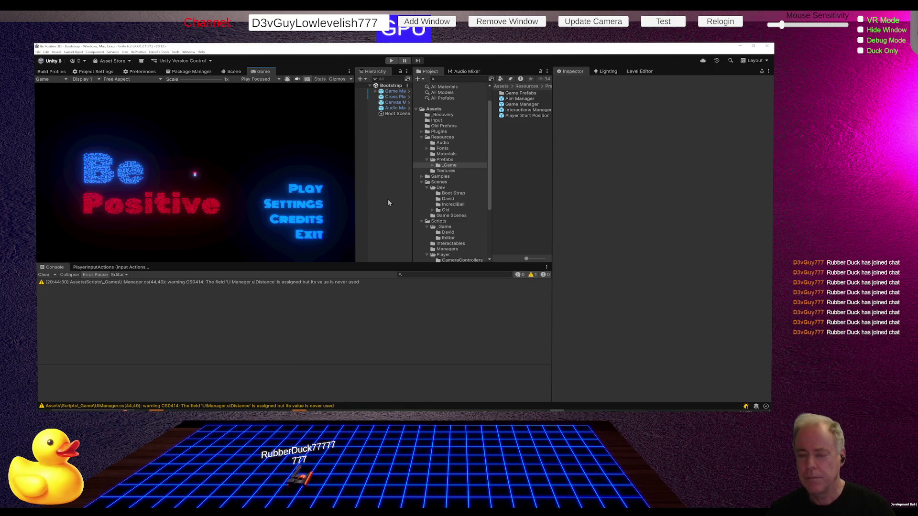
Move the Be Positive Trello tab to the end of Chrome's tab strip
key("alt+Tab")
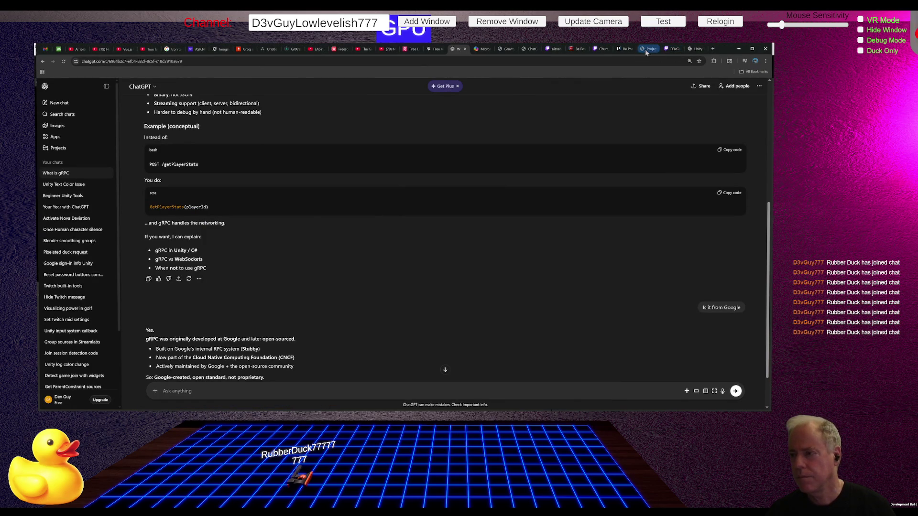
left_click(626, 49)
left_click_drag(626, 51, 699, 51)
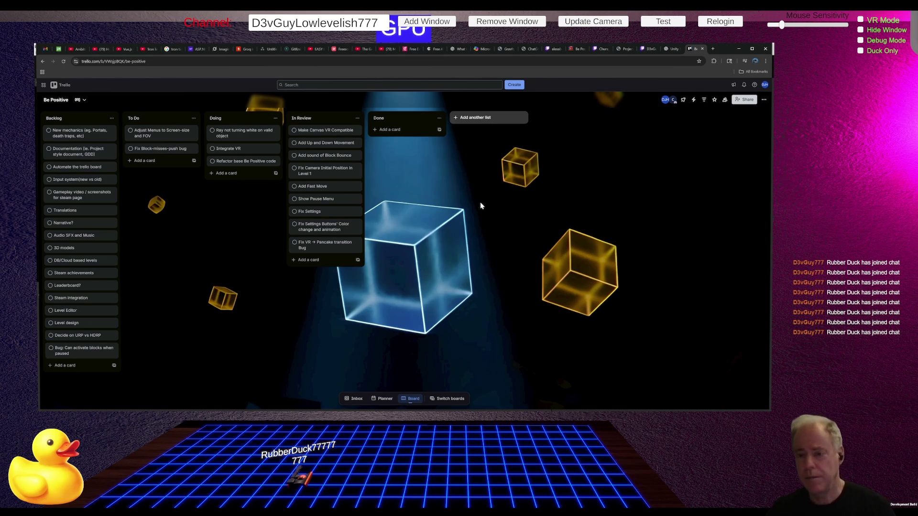
Back in Unity, widen the Hierarchy panel and show the Scenes/Dev/David folder
key("alt+Tab")
left_click_drag(355, 203, 323, 205)
left_click_drag(412, 212, 410, 218)
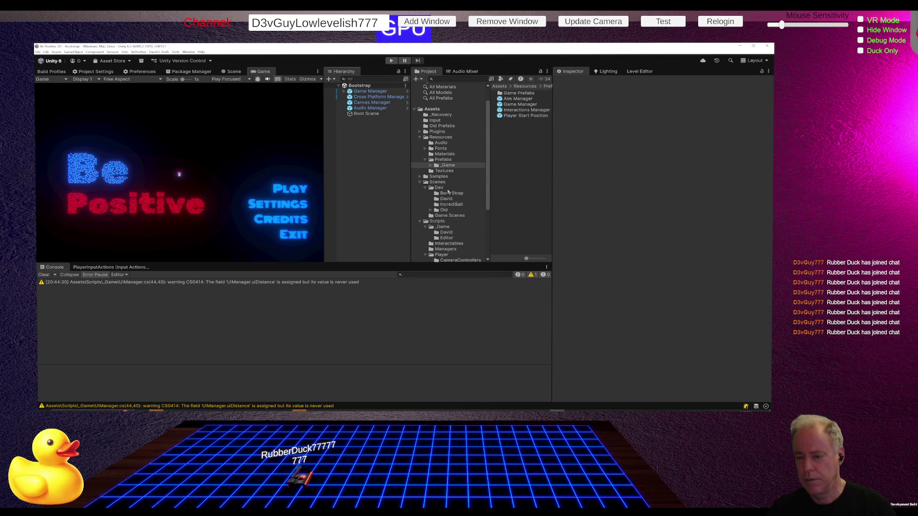
left_click(454, 199)
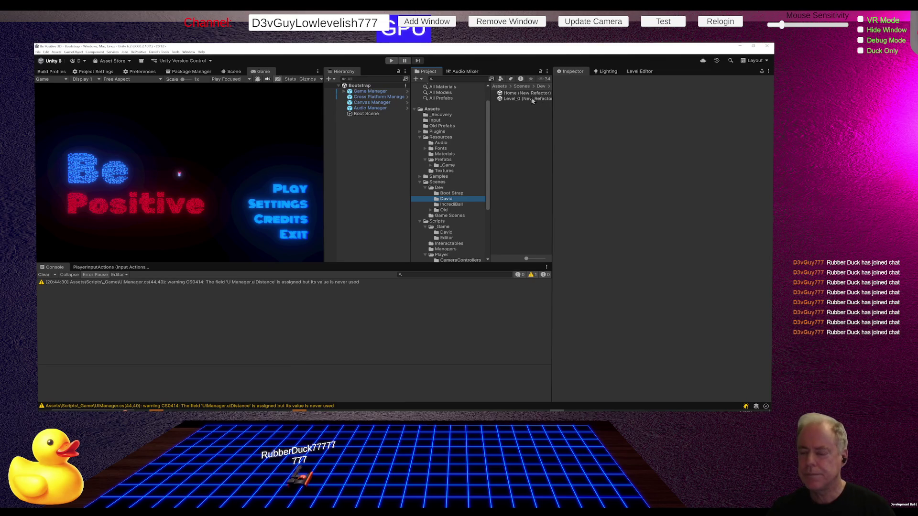
Open the Level_0 (New Refactor) scene, play into Level_0, pause and resume, then stop
left_click(532, 99)
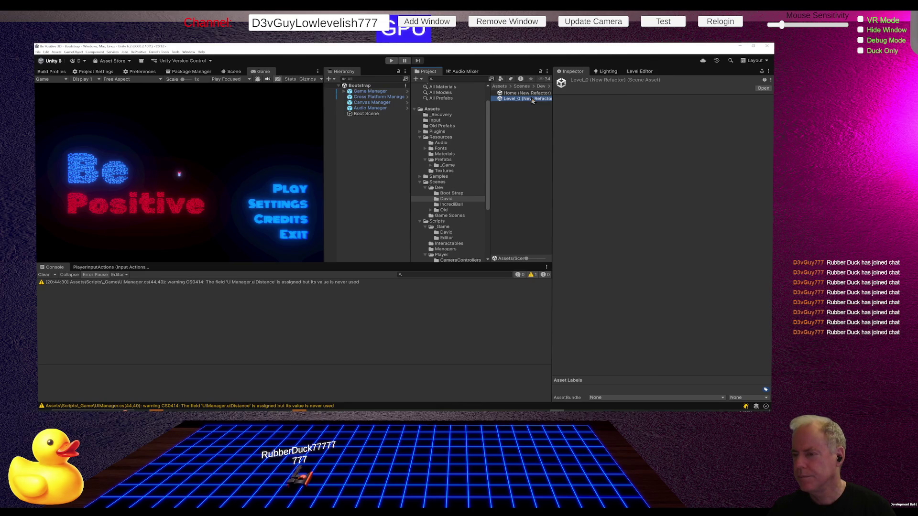
double_click(531, 99)
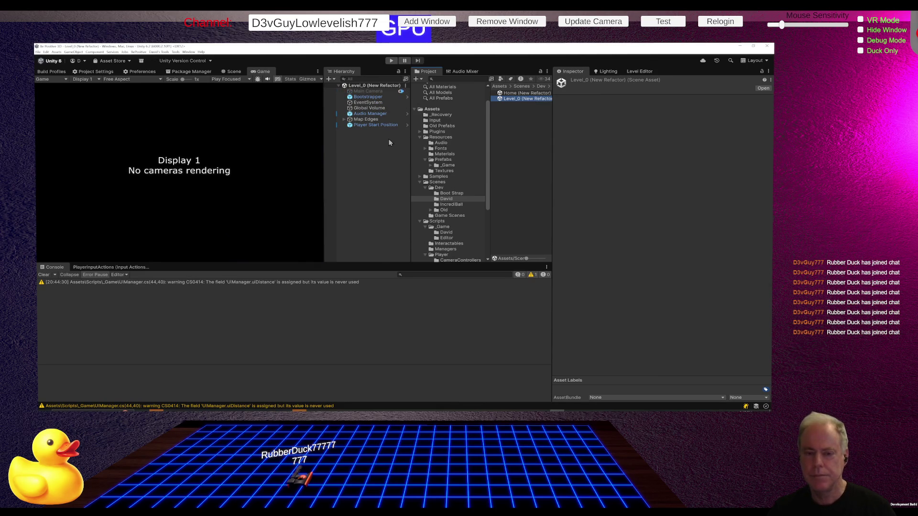
left_click(392, 61)
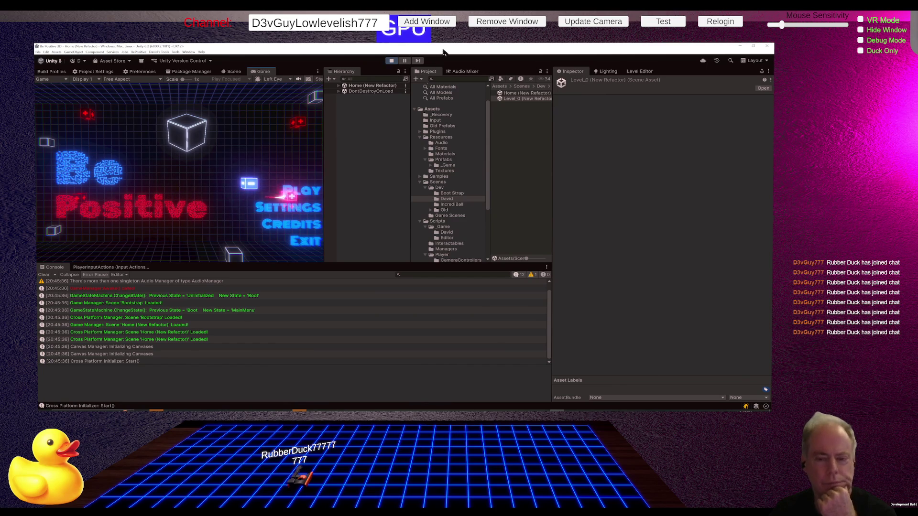
left_click(302, 189)
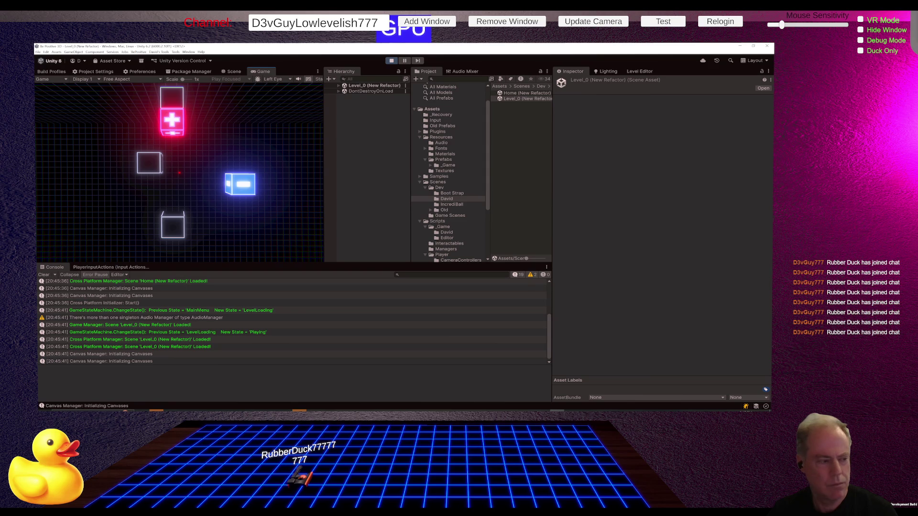
key("Escape")
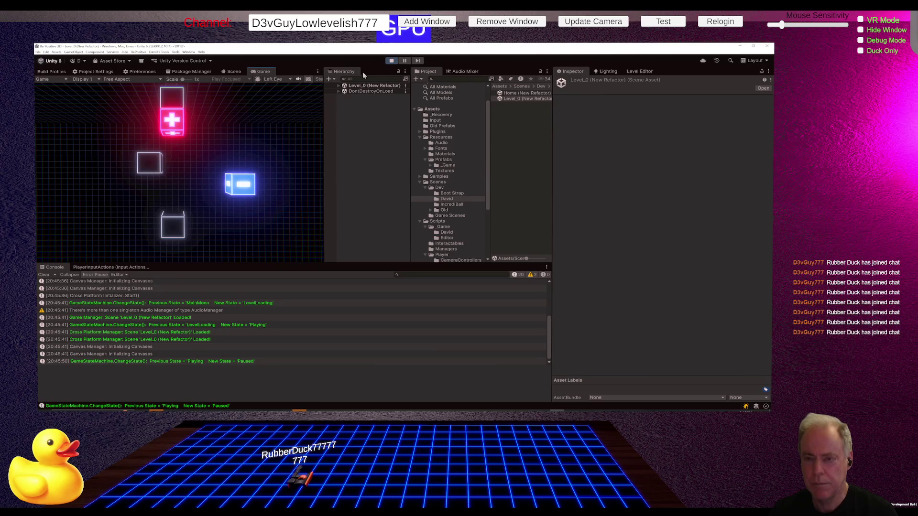
left_click(217, 150)
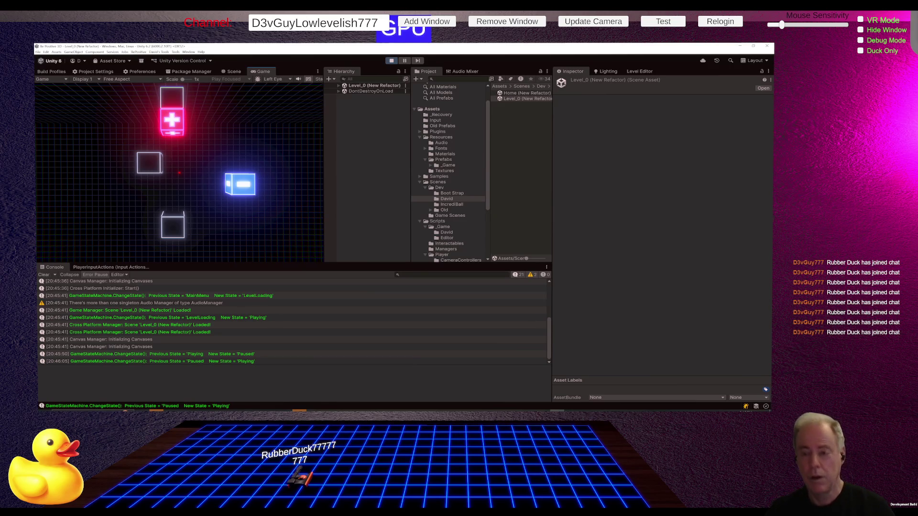
left_click(391, 61)
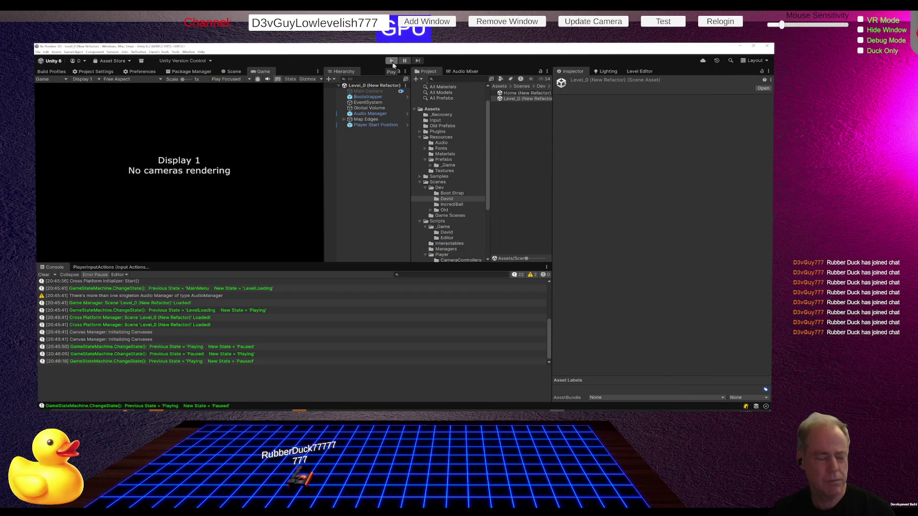
Replay into Level_0, pause the game, and expand the Level_0 scene in the Hierarchy
left_click(392, 61)
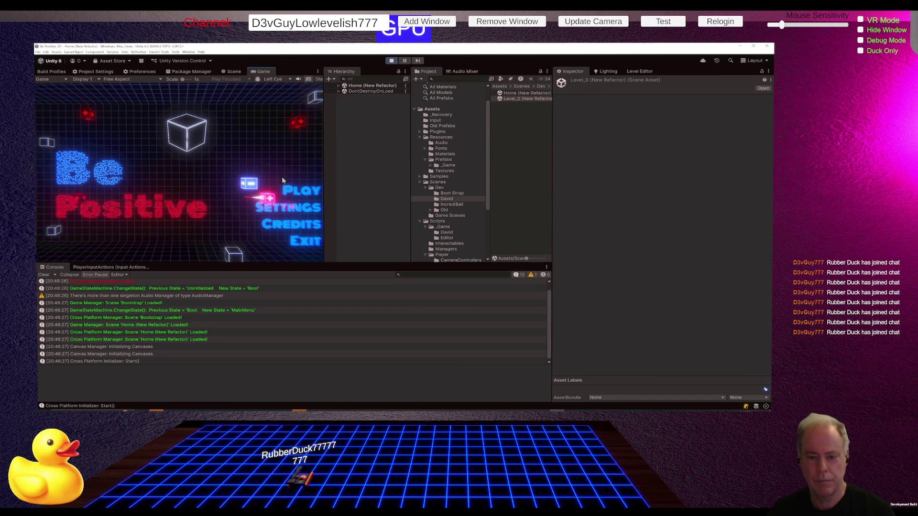
left_click(292, 189)
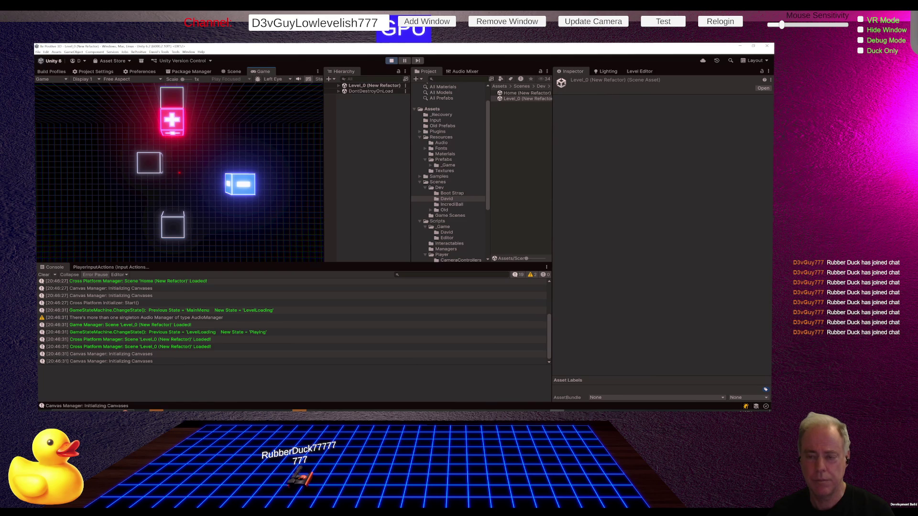
key("Escape")
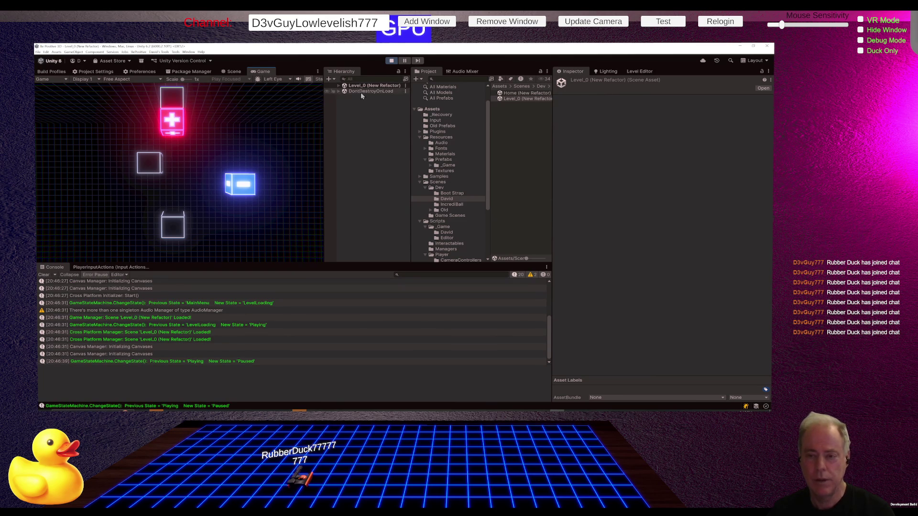
left_click(339, 86)
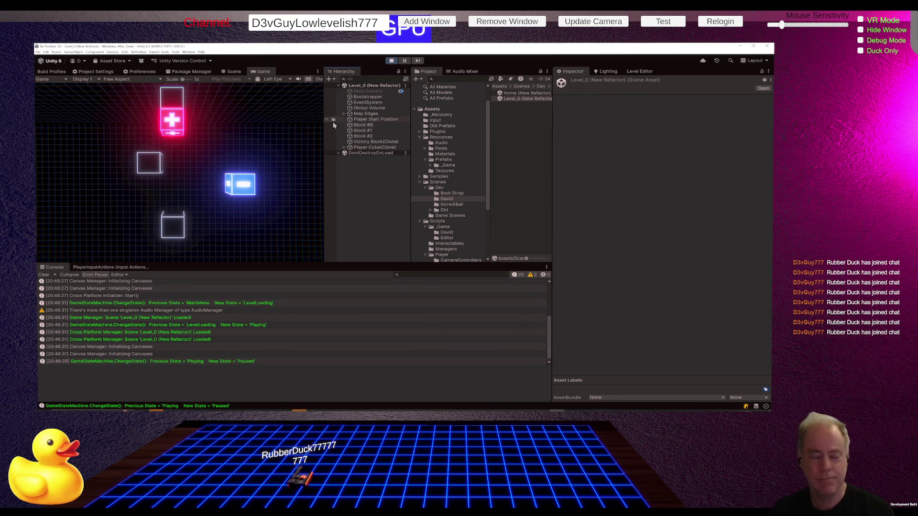
Expand DontDestroyOnLoad, Game Manager and Aim Manager, then inspect Player Camera and Player
left_click(339, 153)
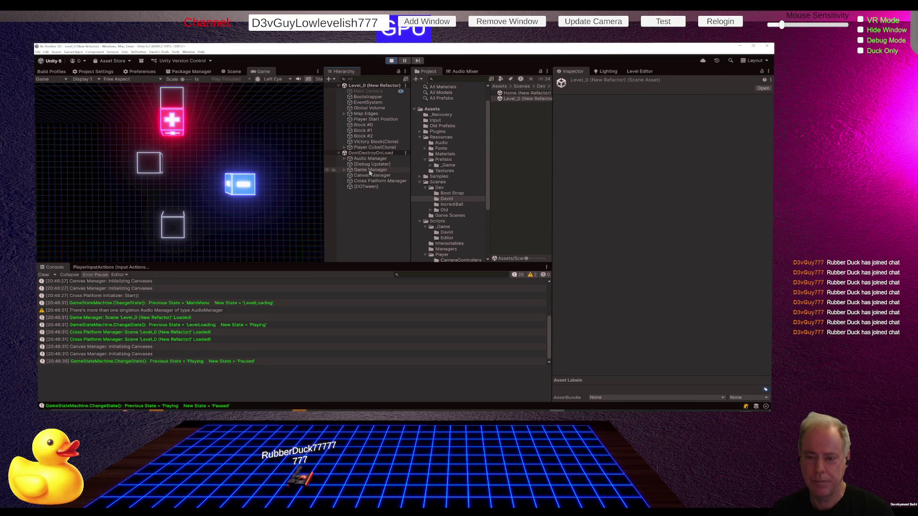
left_click(344, 170)
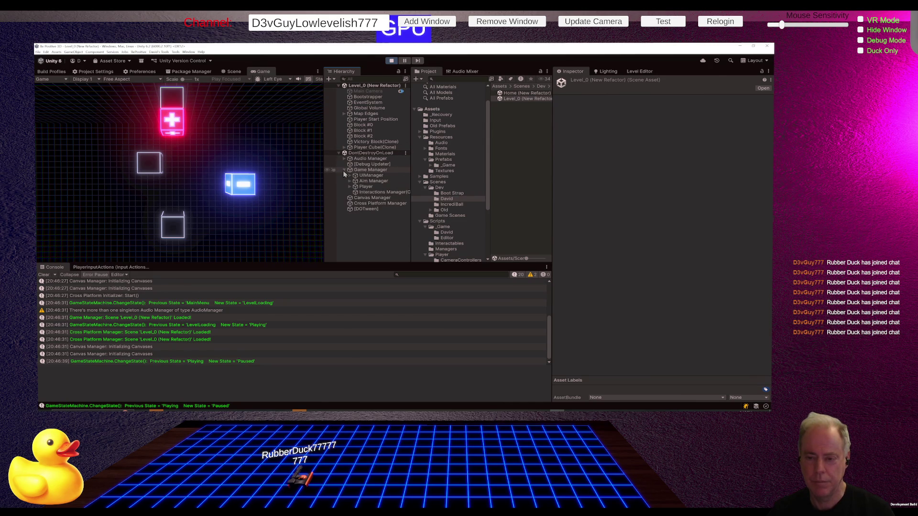
left_click(354, 181)
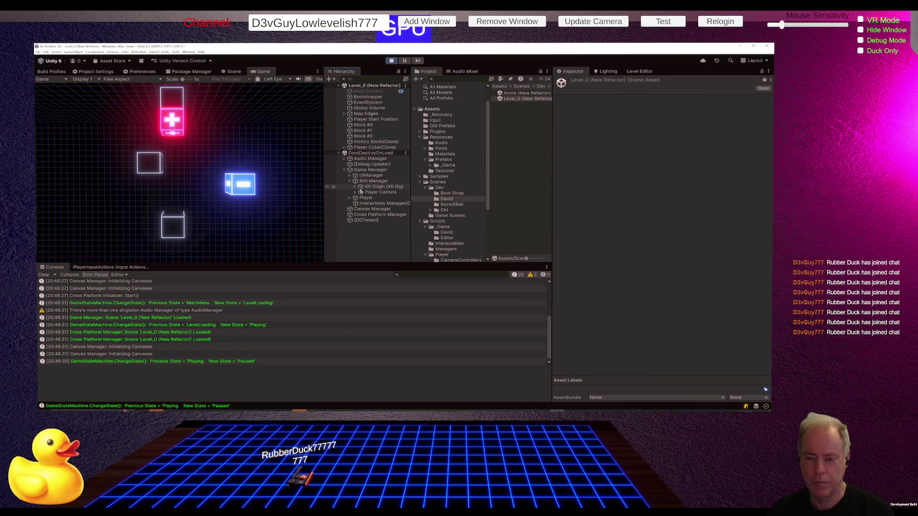
left_click(372, 193)
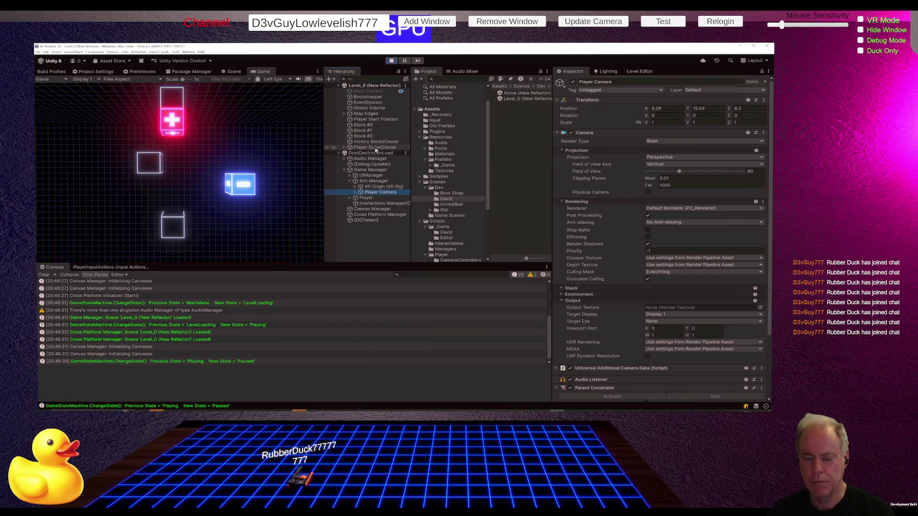
left_click(366, 198)
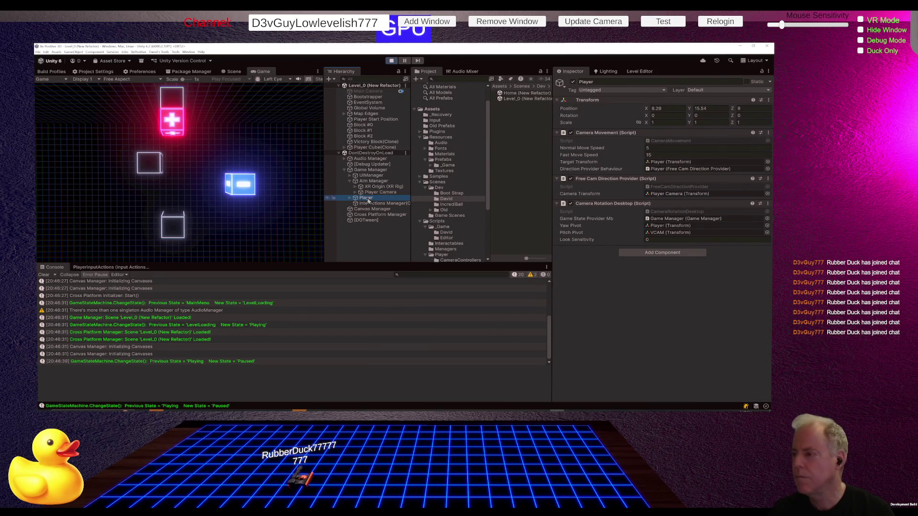
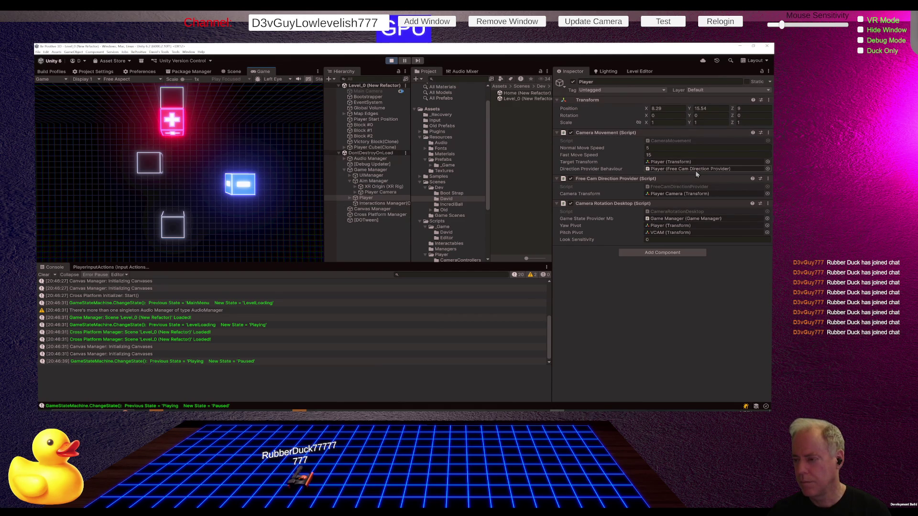
Locate the CameraMovement script from the Player's Camera Movement component and open it in Rider
left_click(622, 135)
left_click(621, 135)
left_click(621, 132)
left_click(621, 132)
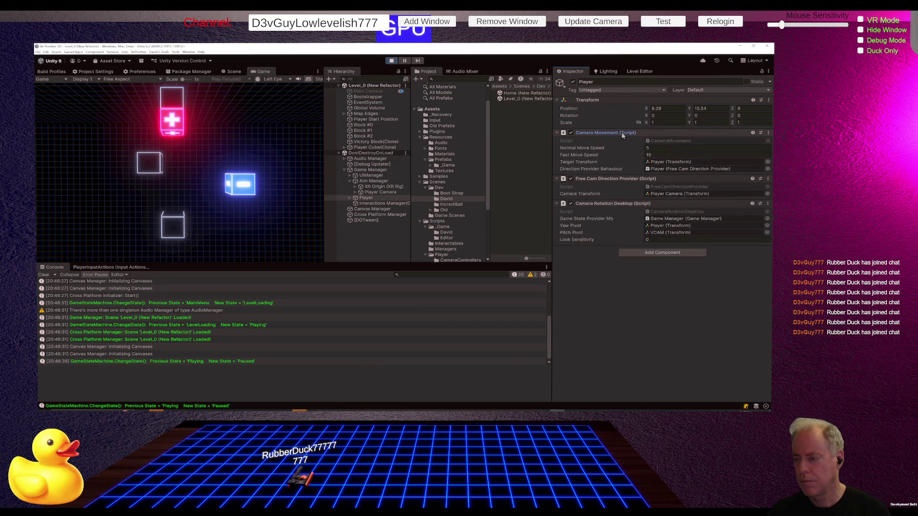
left_click(674, 144)
double_click(674, 145)
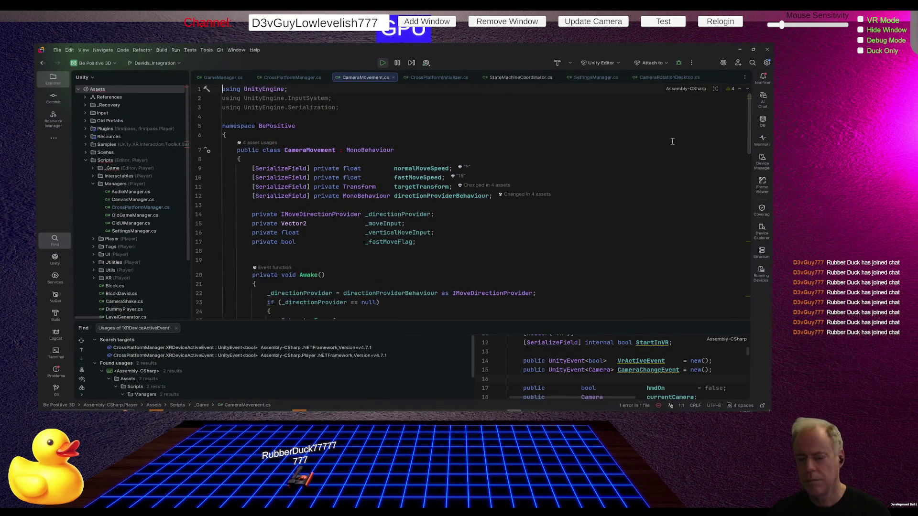
Set a breakpoint on `_fastMoveFlag = flag;` at line 49 in SetFastMoveFlag
scroll(552, 174, "down", 3)
scroll(552, 174, "down", 3)
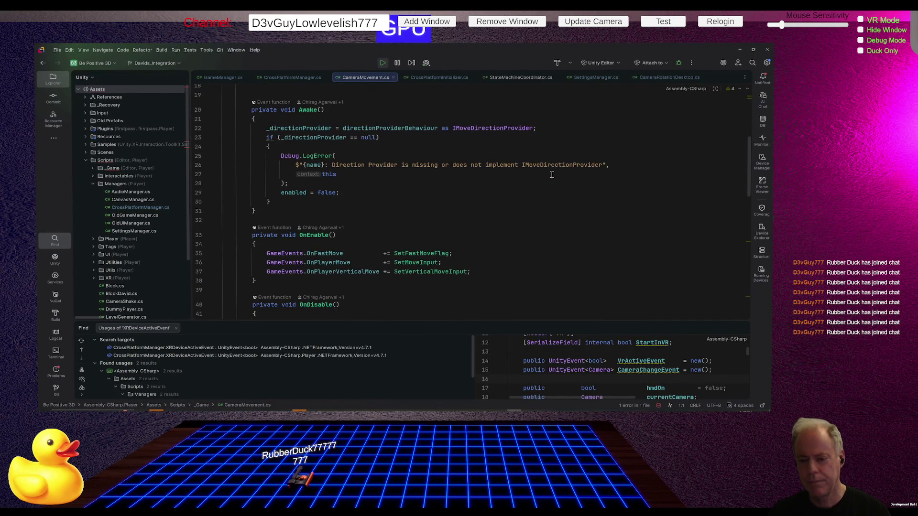
scroll(551, 174, "down", 8)
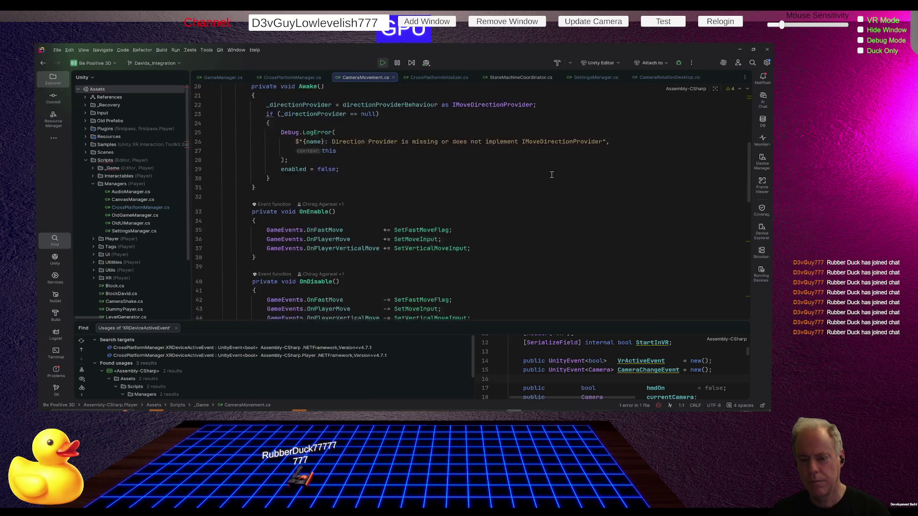
scroll(551, 174, "down", 1)
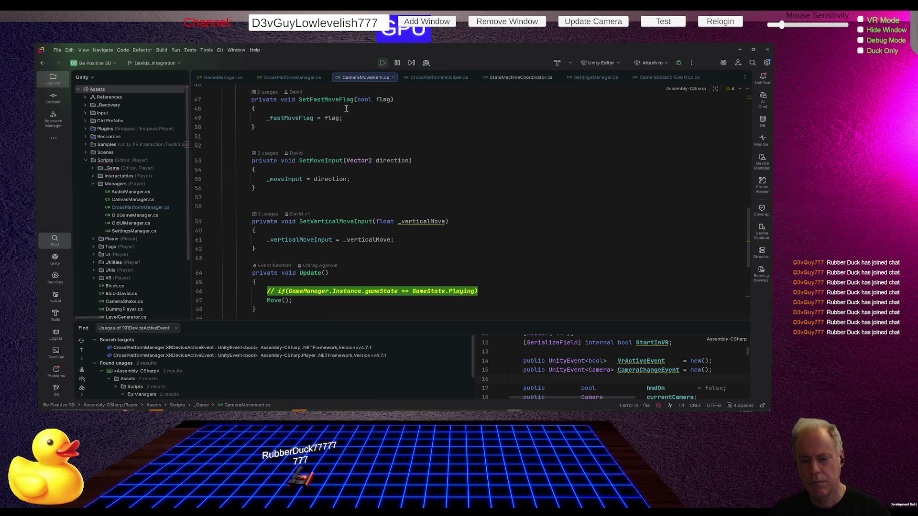
left_click(318, 161)
scroll(384, 171, "up", 4)
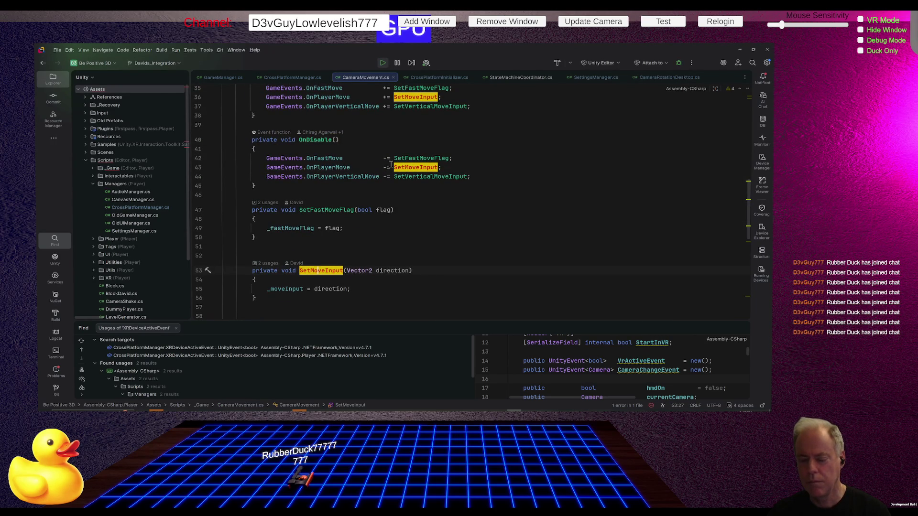
scroll(393, 168, "down", 3)
scroll(396, 172, "up", 3)
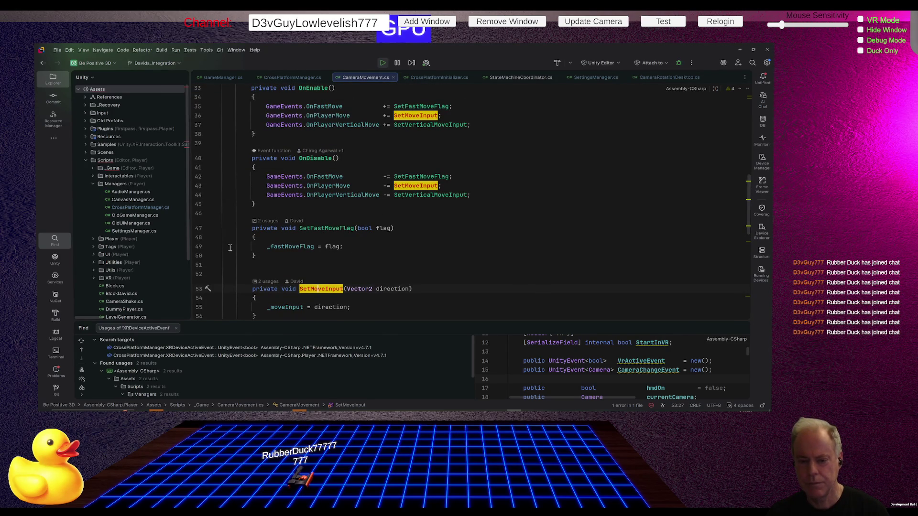
left_click(199, 246)
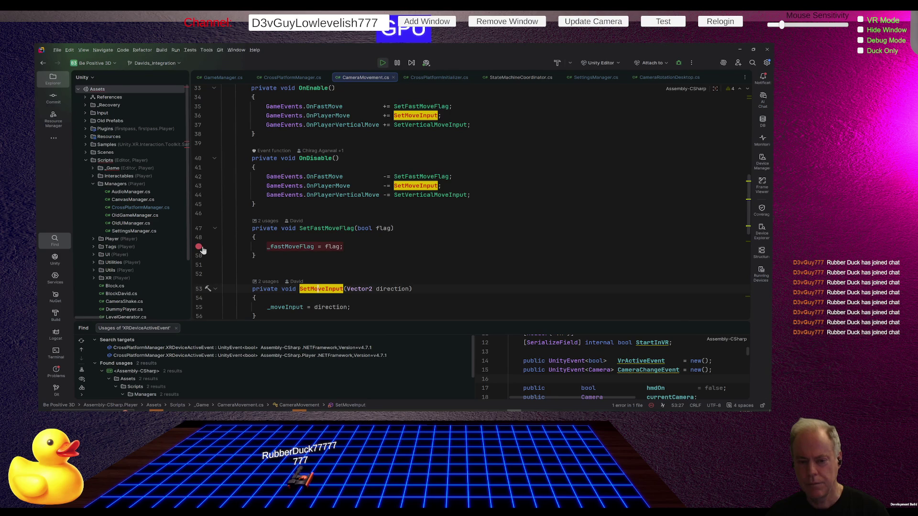
left_click(176, 50)
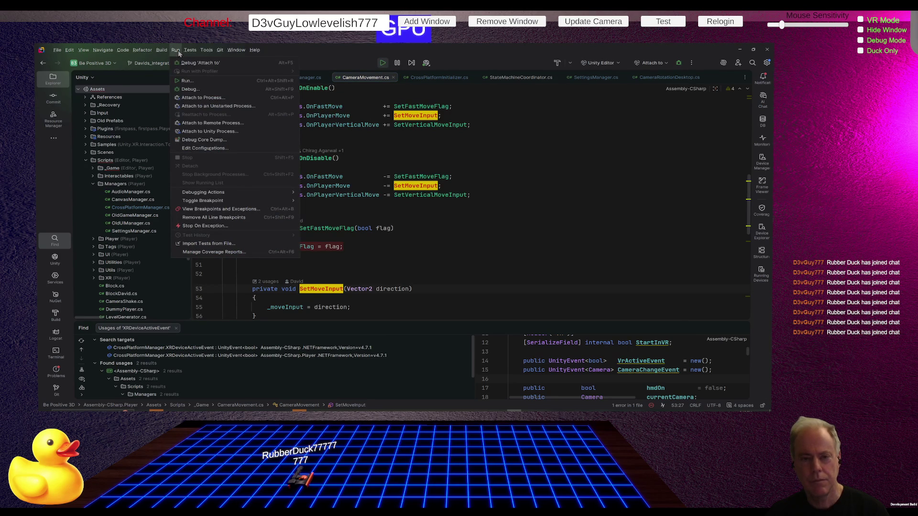
Attach Rider's debugger to the Unity.exe editor process
left_click(223, 132)
left_click(332, 89)
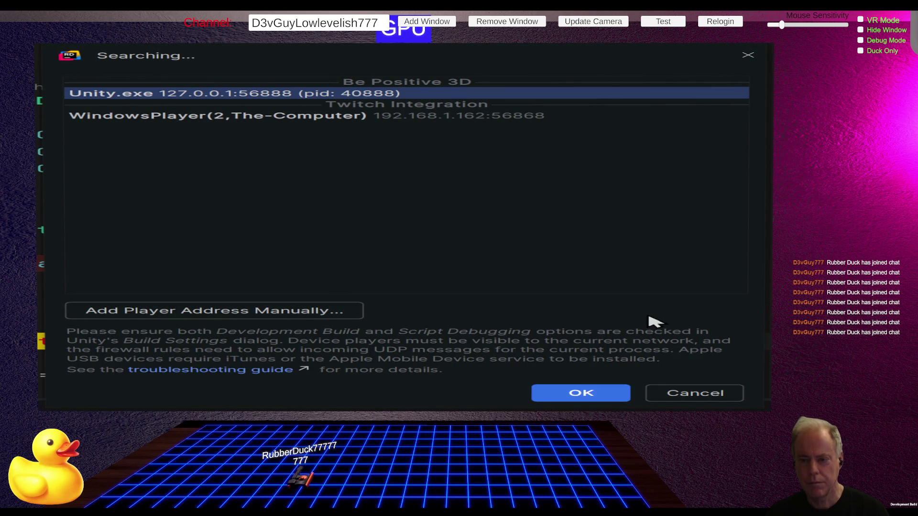
left_click(584, 399)
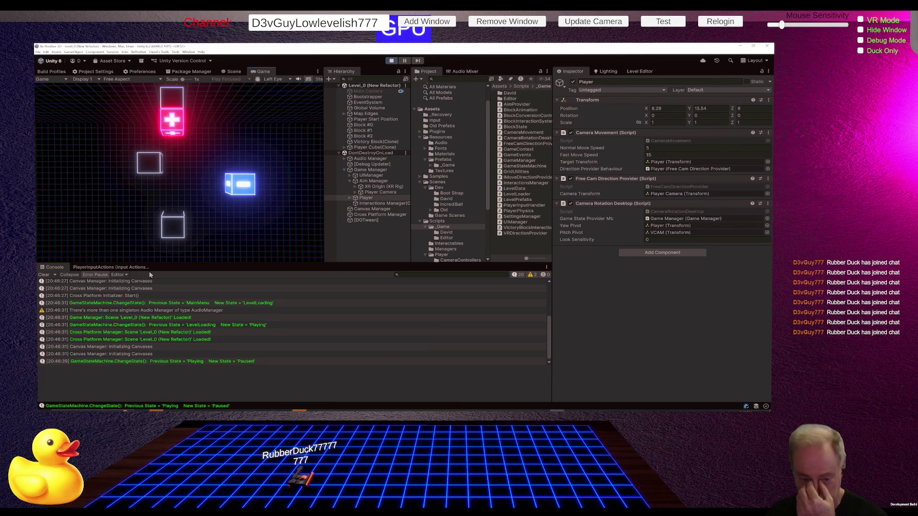
Reveal Fast Move's Shift binding in PlayerInputActions, then press Shift in the Game view to hit the breakpoint
left_click(144, 268)
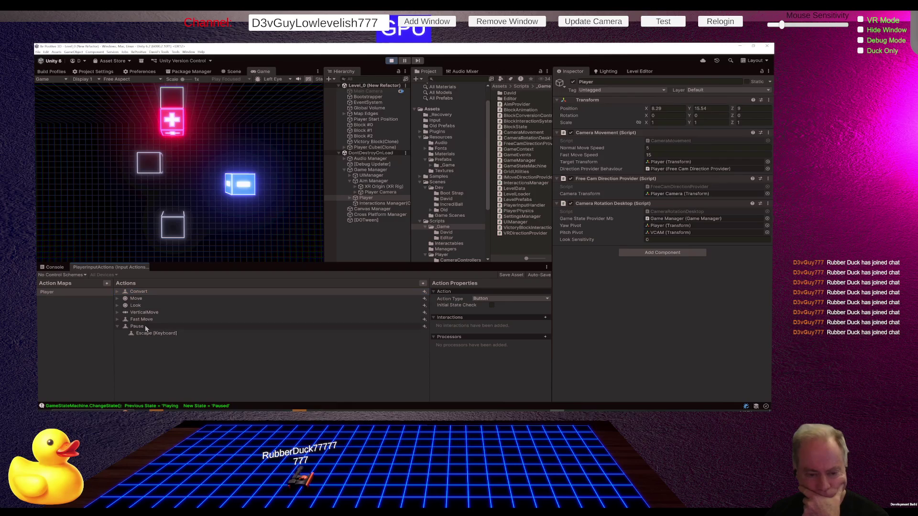
left_click(141, 321)
left_click(118, 323)
left_click(235, 232)
key("shift")
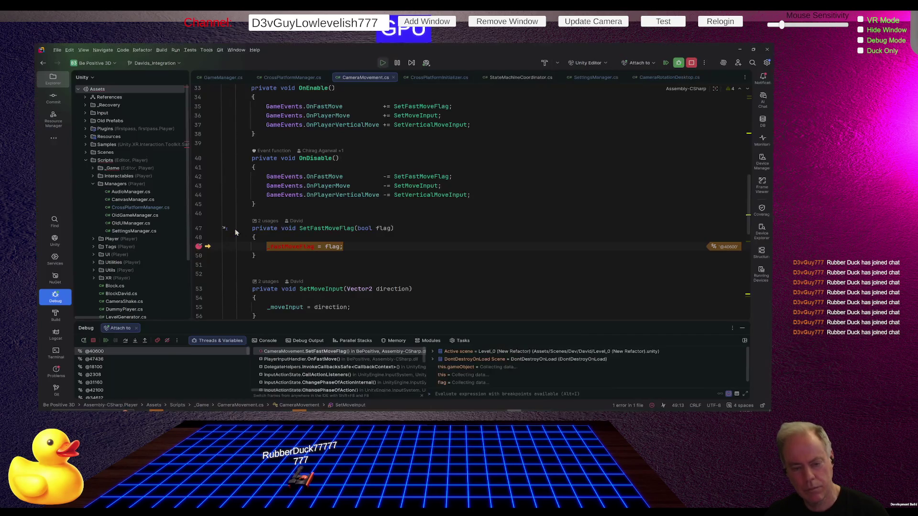
Check _fastMoveFlag's value, remove the line 49 breakpoint and resume the game
mouse_move(293, 249)
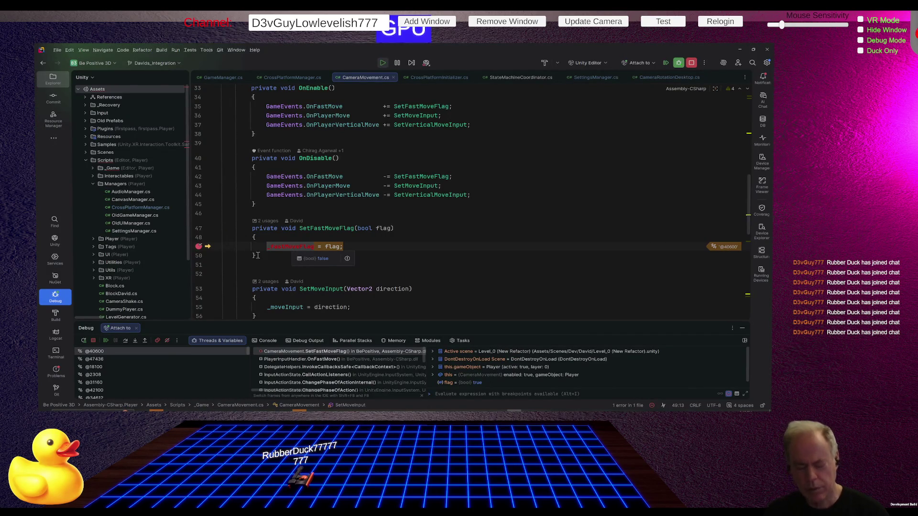
left_click(200, 247)
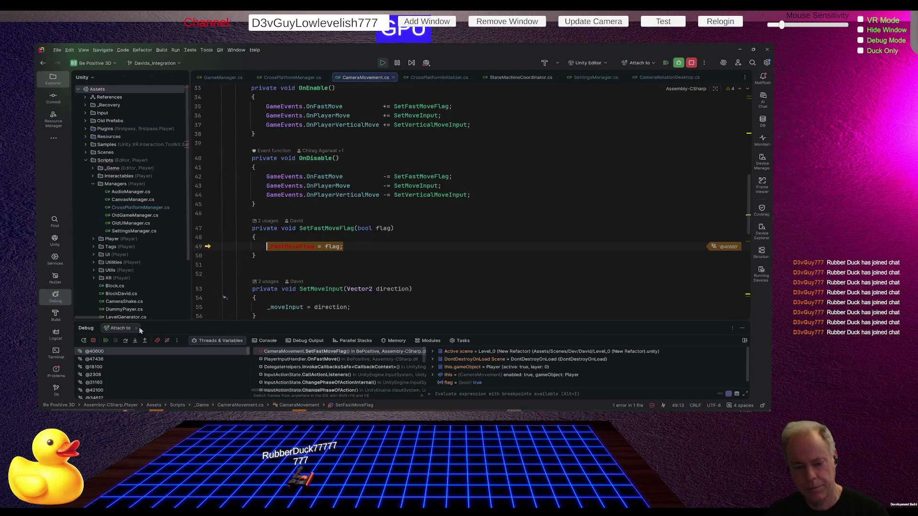
left_click(105, 340)
scroll(442, 224, "down", 1)
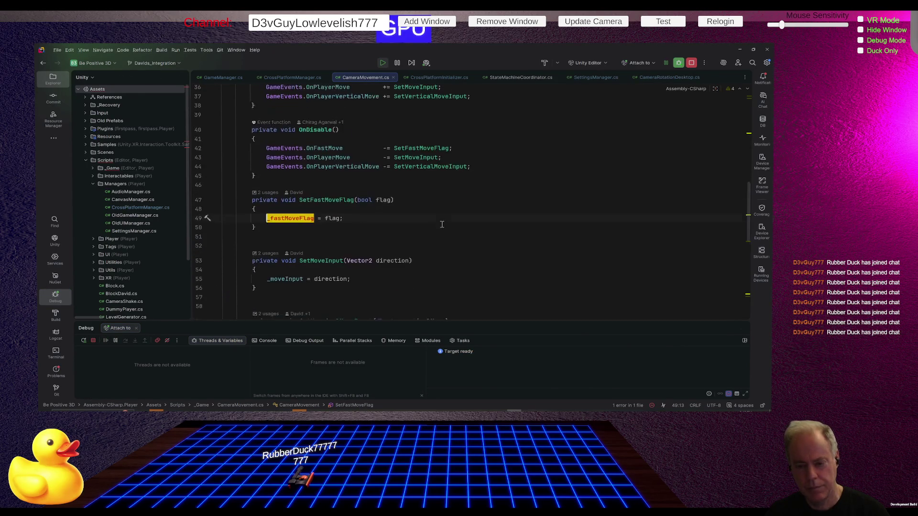
key("alt+Tab")
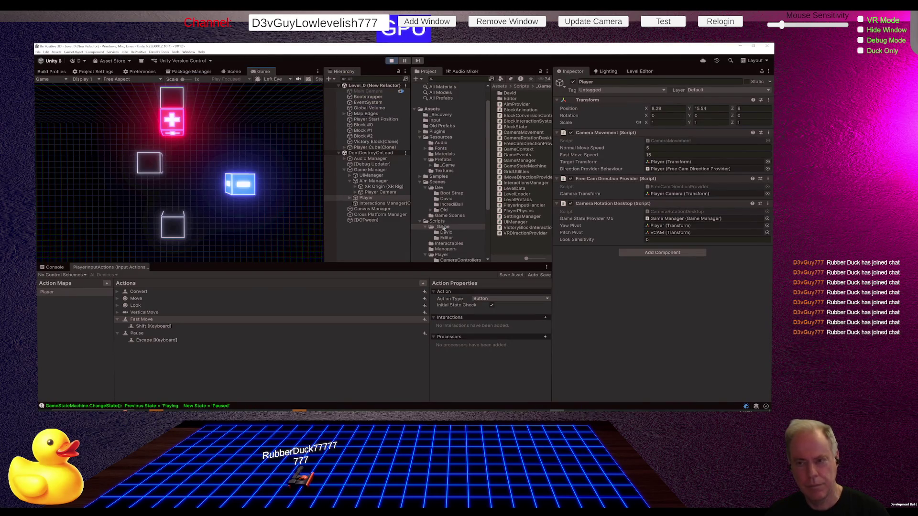
key("alt+Tab")
Highlight where SetMoveInput and the OnPlayerMove event are used in CameraMovement.cs
scroll(438, 220, "down", 1)
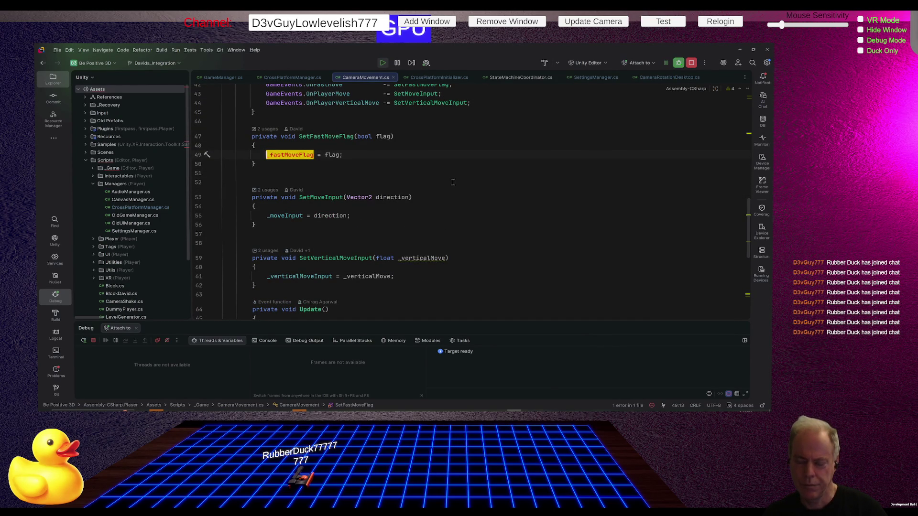
left_click(315, 197)
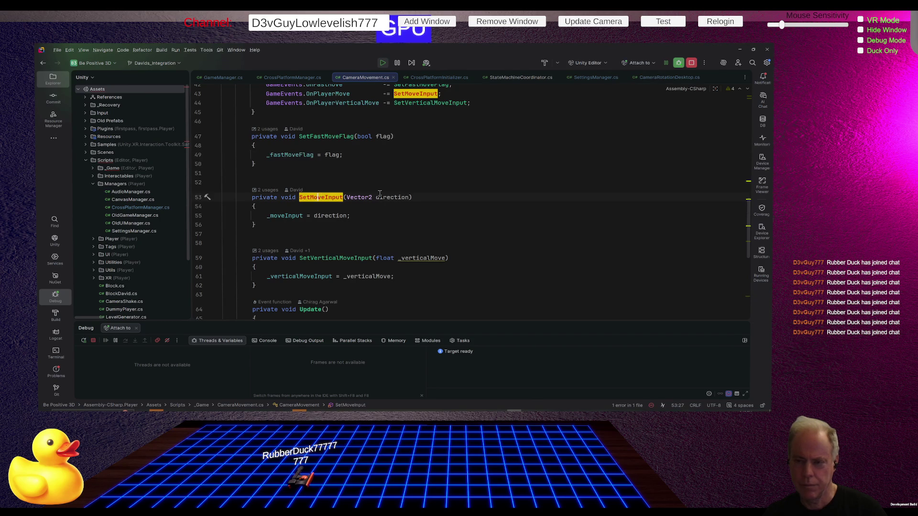
scroll(380, 194, "up", 4)
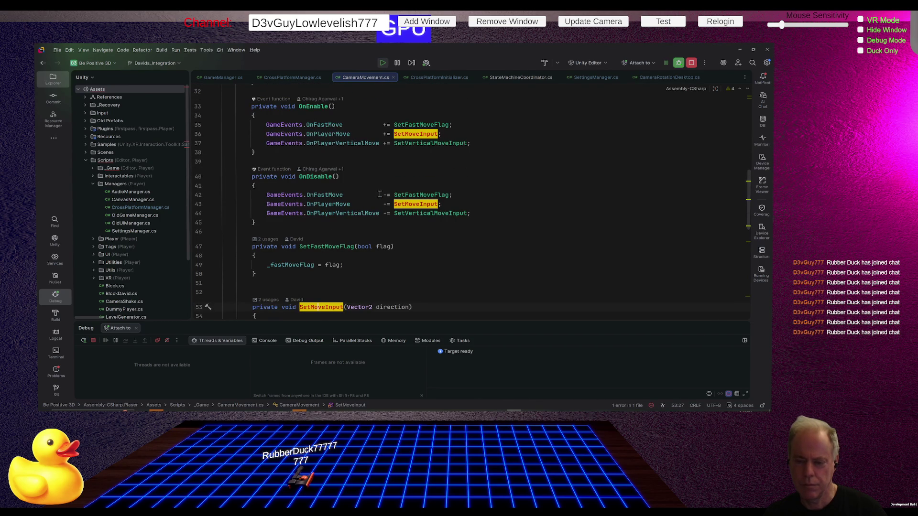
left_click(330, 206)
mouse_move(333, 206)
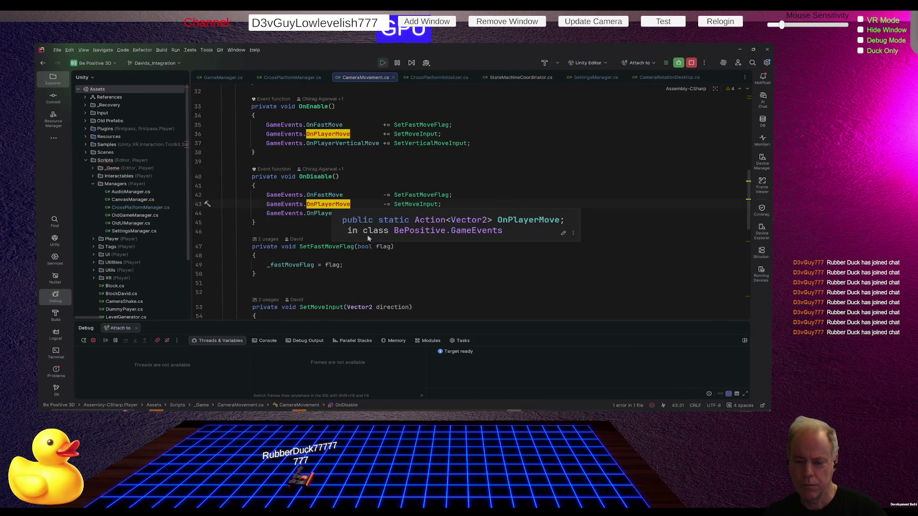
left_click(358, 265)
Break on the _moveInput assignment at line 55 and move the player left with A in Unity
scroll(287, 230, "down", 3)
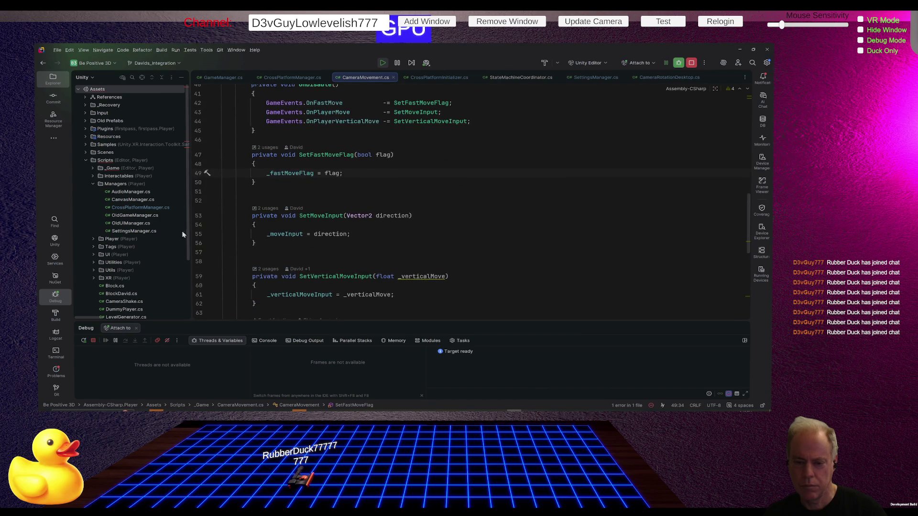
left_click(201, 234)
key("alt+Tab")
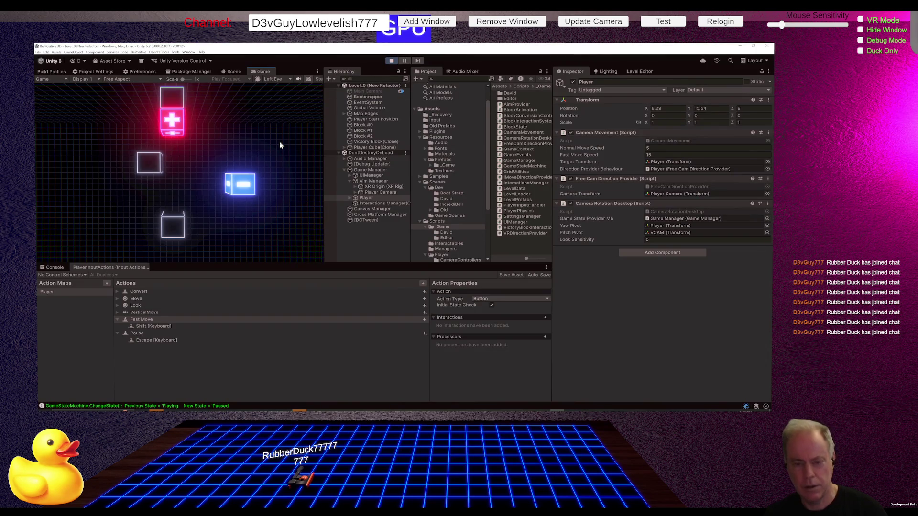
key("a")
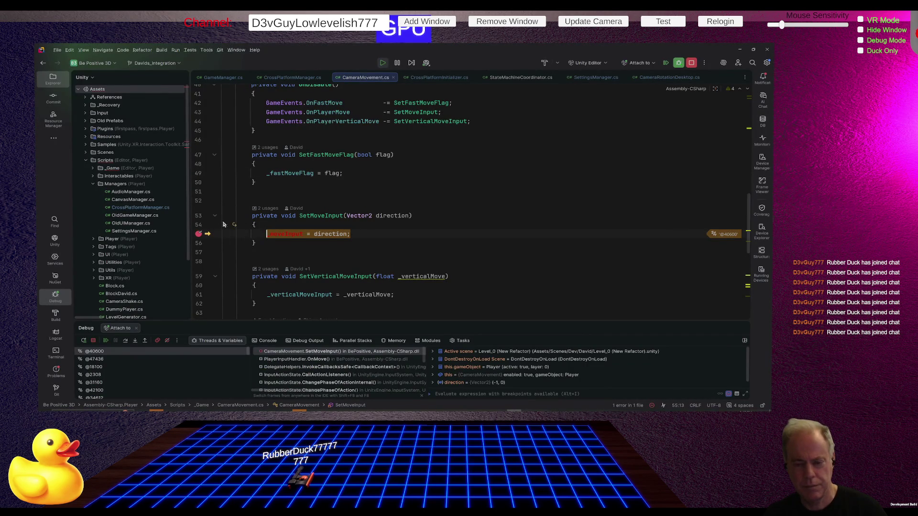
Remove the line 55 breakpoint and find all usages of _moveInput
left_click(199, 238)
key("Right")
key("Right")
key("Right")
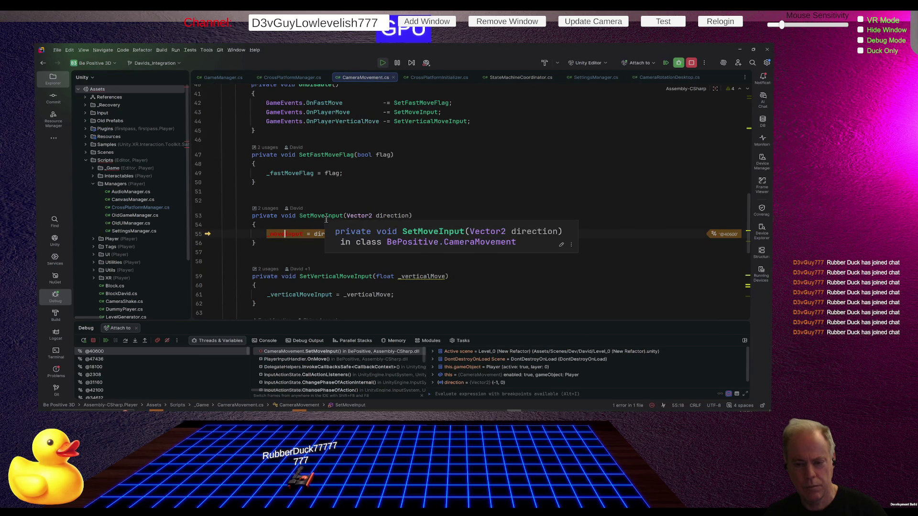
right_click(287, 234)
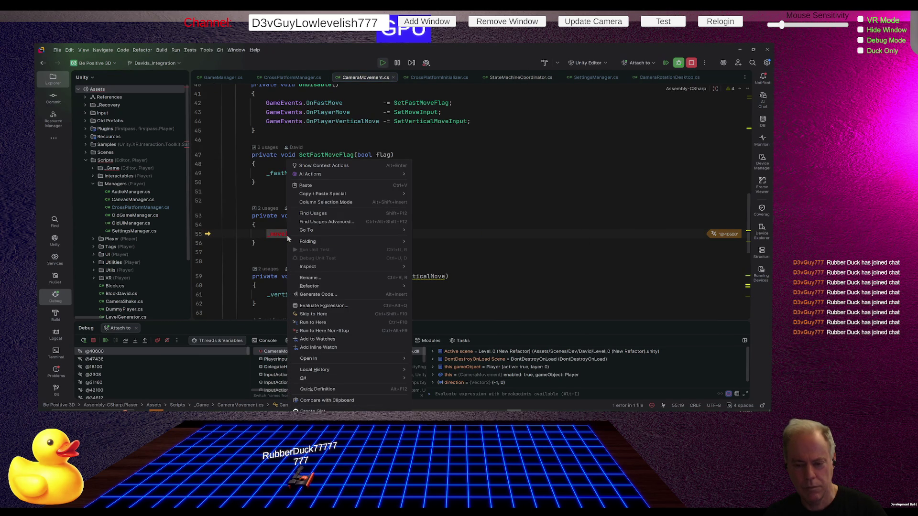
left_click(313, 213)
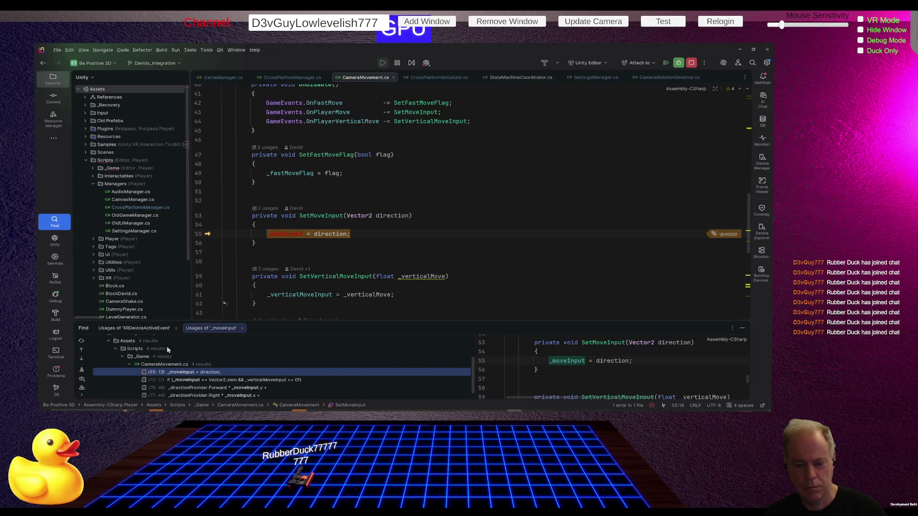
left_click(288, 255)
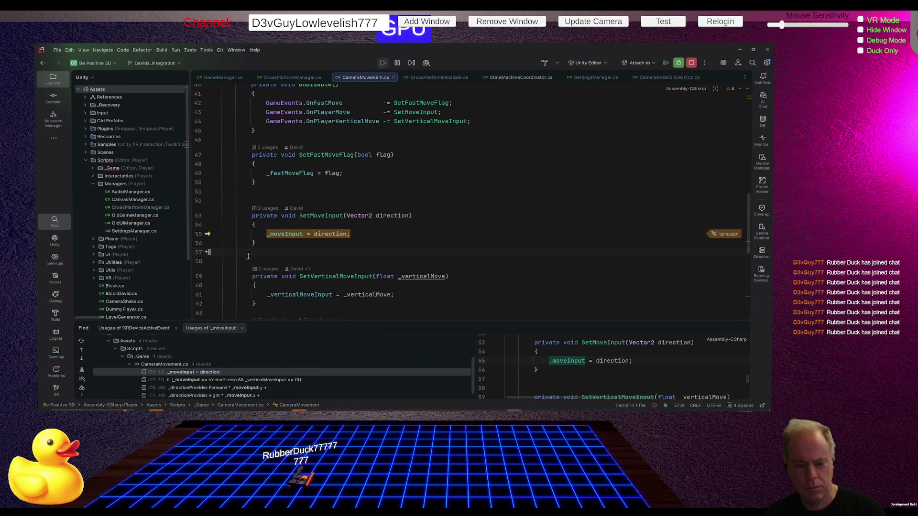
Jump to the _moveInput usage at line 76 in Move's moveDir calculation
scroll(352, 262, "down", 2)
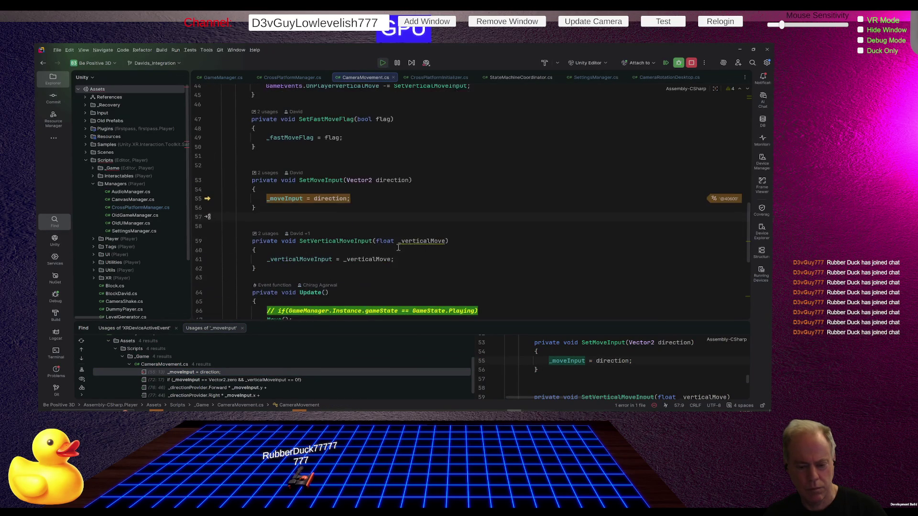
scroll(294, 364, "down", 1)
scroll(315, 369, "down", 1)
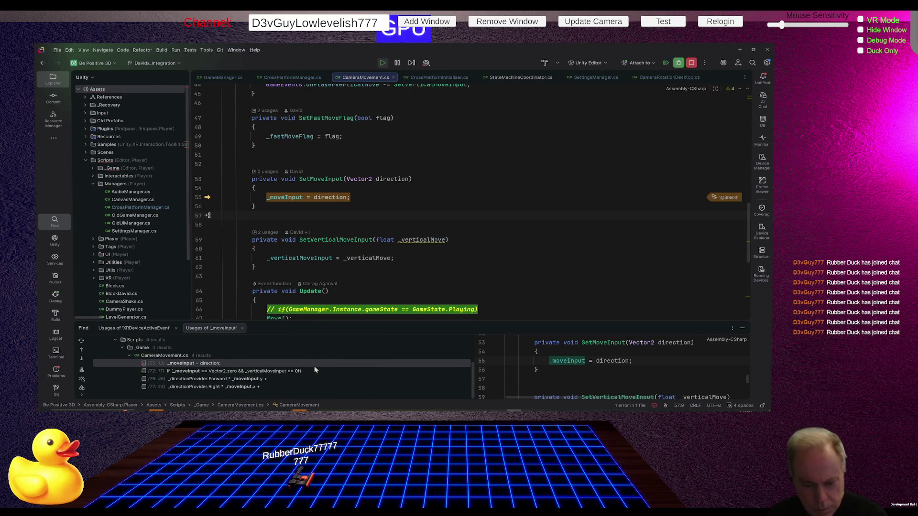
left_click(244, 380)
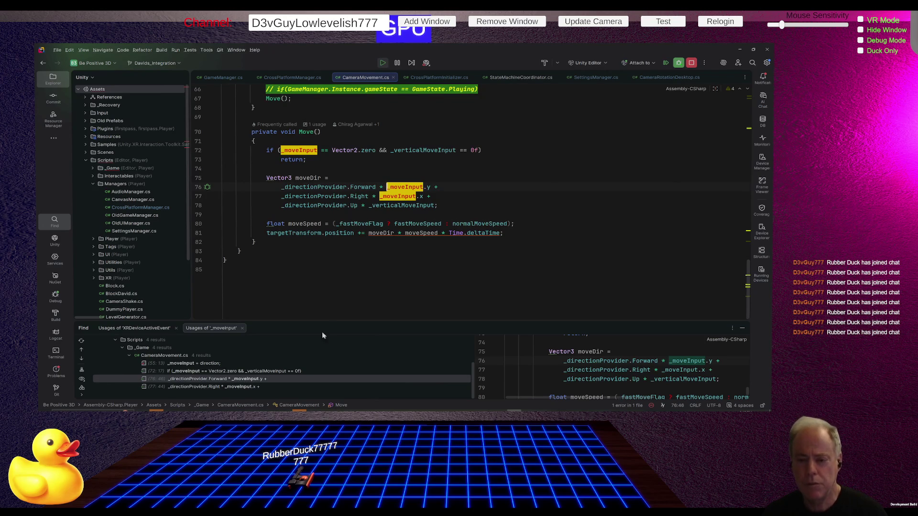
Keep a breakpoint on the moveSpeed line 80 (dropping line 72) and resume until it hits
left_click_drag(437, 205, 197, 191)
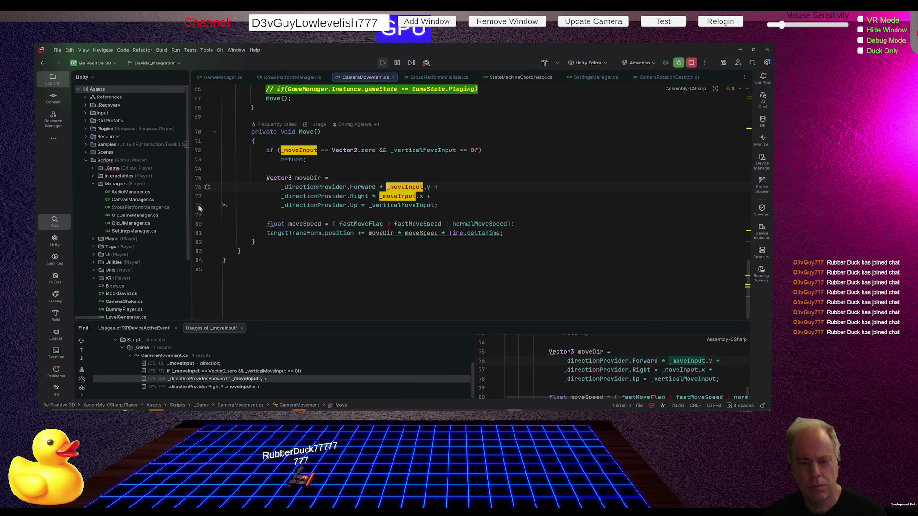
left_click(199, 152)
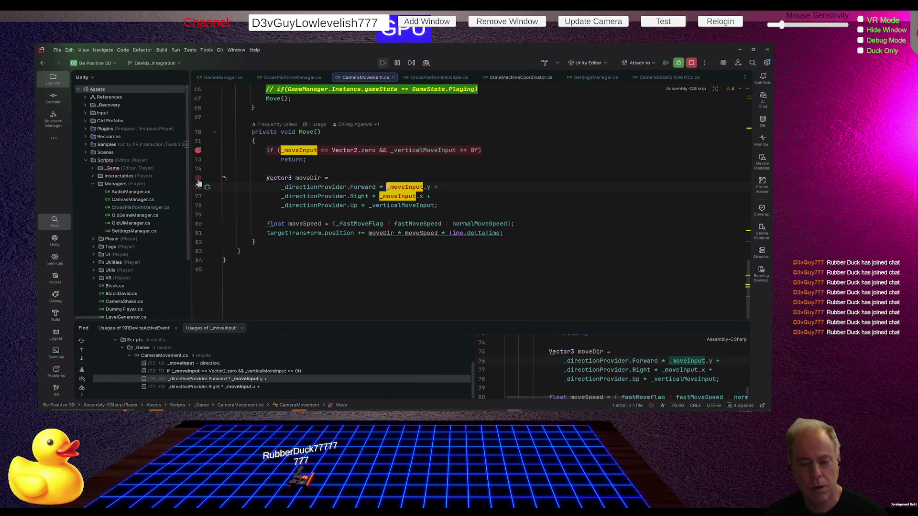
left_click(198, 224)
left_click(198, 150)
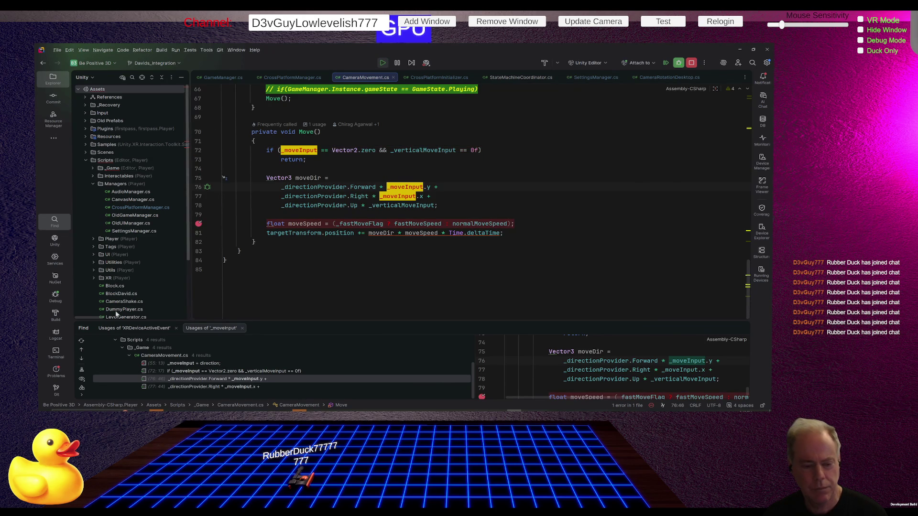
left_click(55, 296)
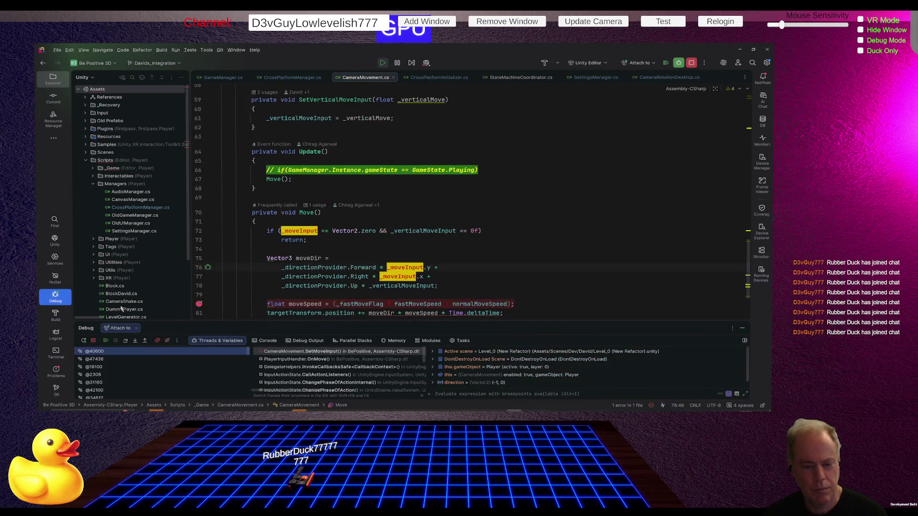
left_click(106, 341)
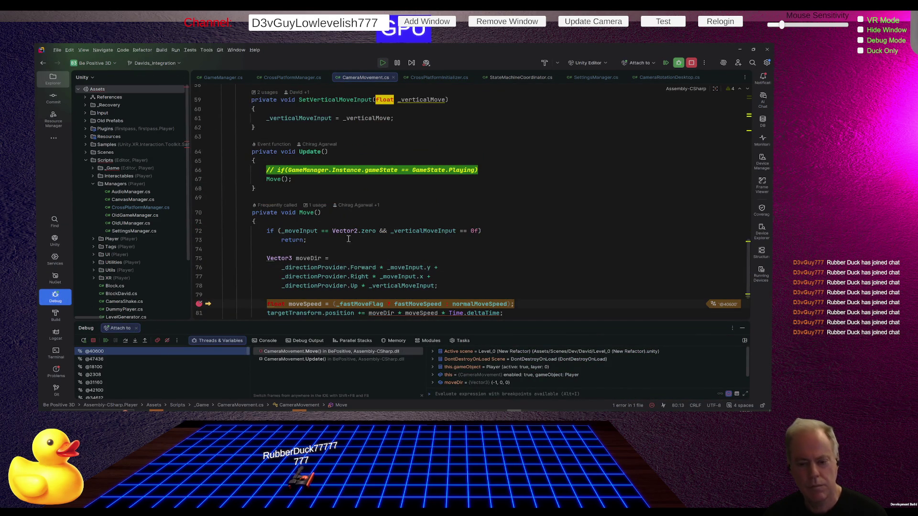
Inspect _fastMoveFlag and the expanded targetTransform values at line 80, then continue
scroll(490, 227, "down", 2)
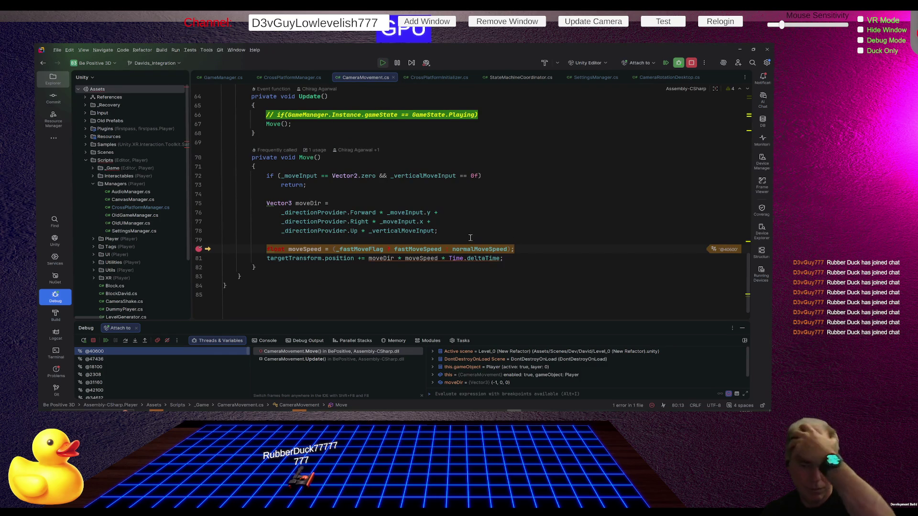
mouse_move(423, 249)
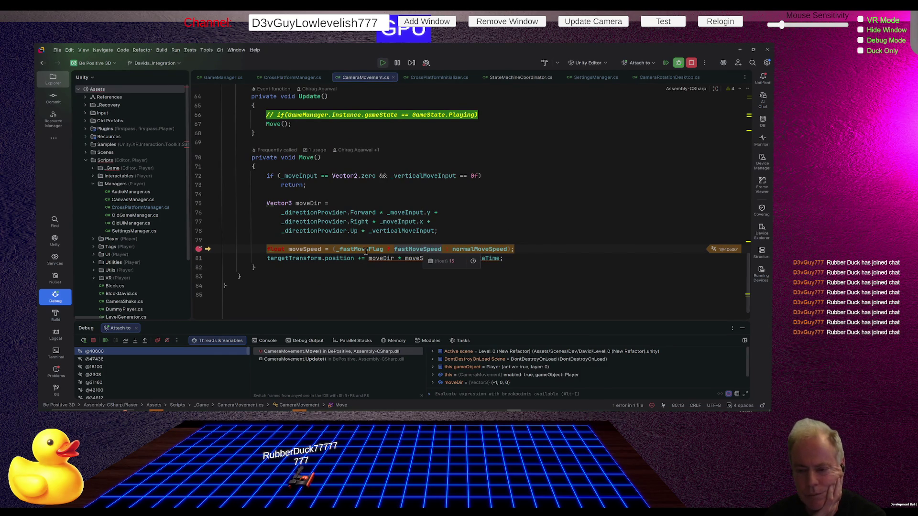
mouse_move(368, 248)
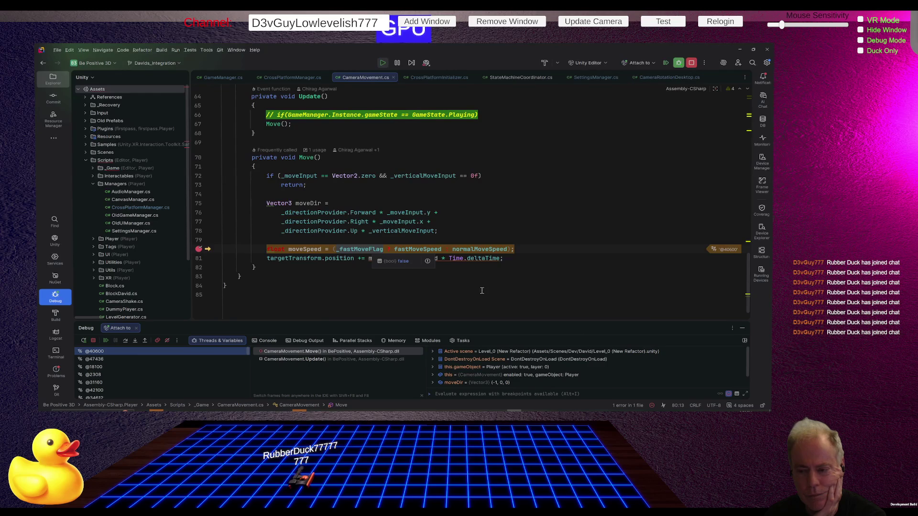
left_click(459, 296)
mouse_move(385, 260)
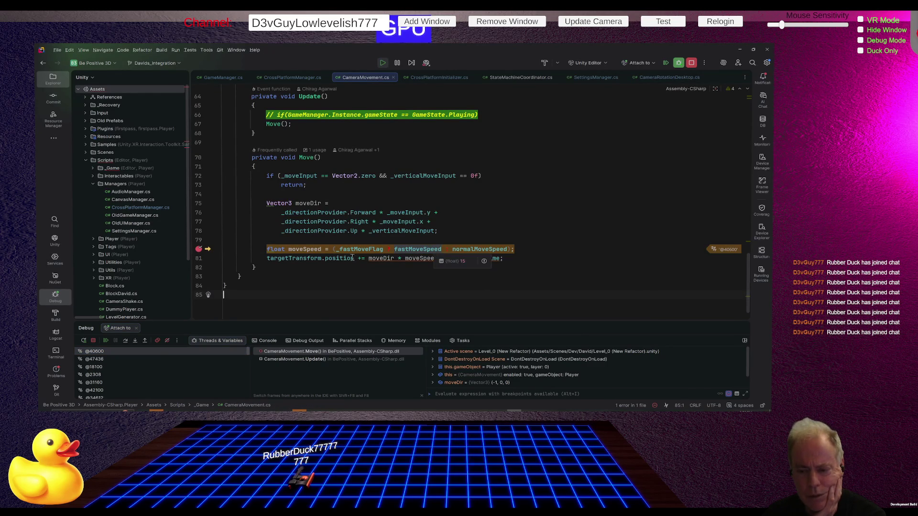
mouse_move(293, 259)
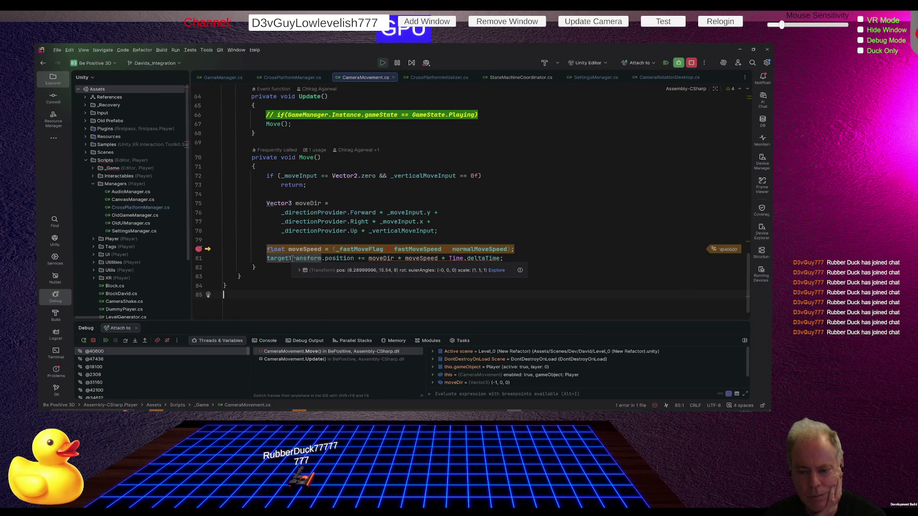
left_click(300, 271)
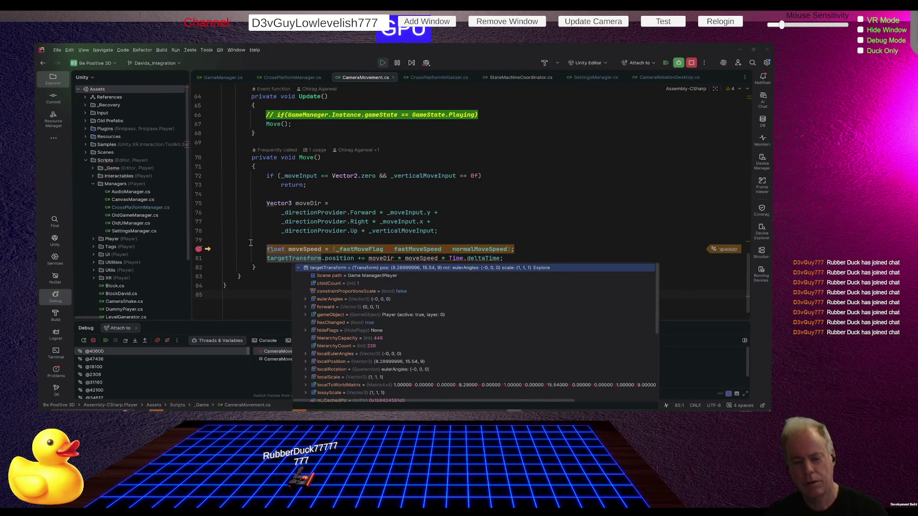
left_click(107, 341)
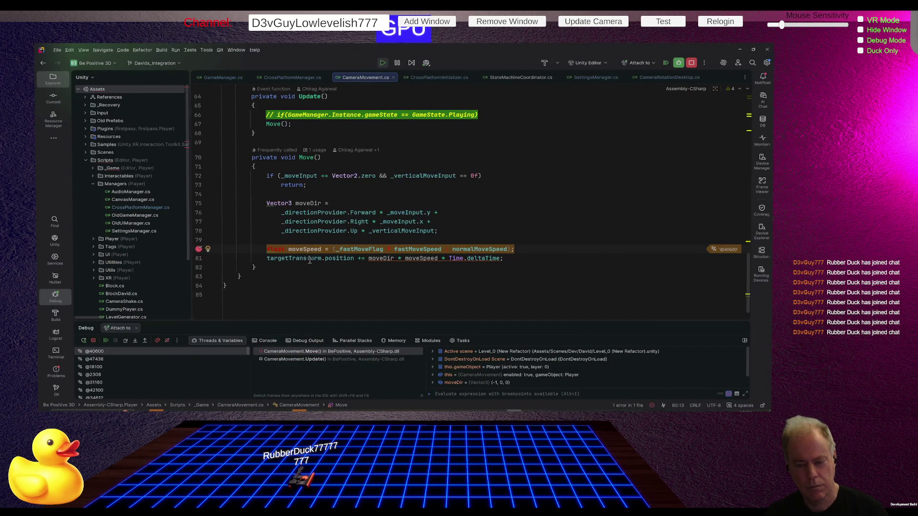
Move the breakpoint from line 80 to line 82 and resume until moveDir shows (-1, 0, 0)
mouse_move(305, 259)
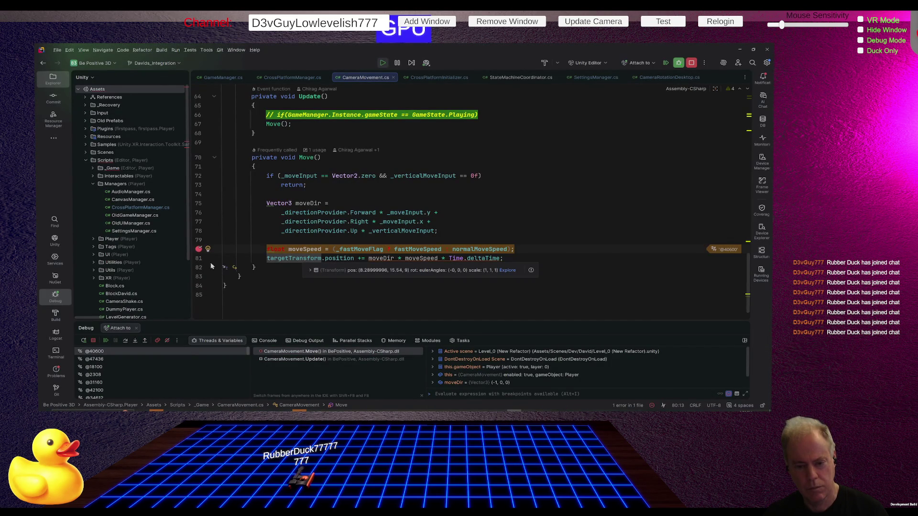
left_click(199, 267)
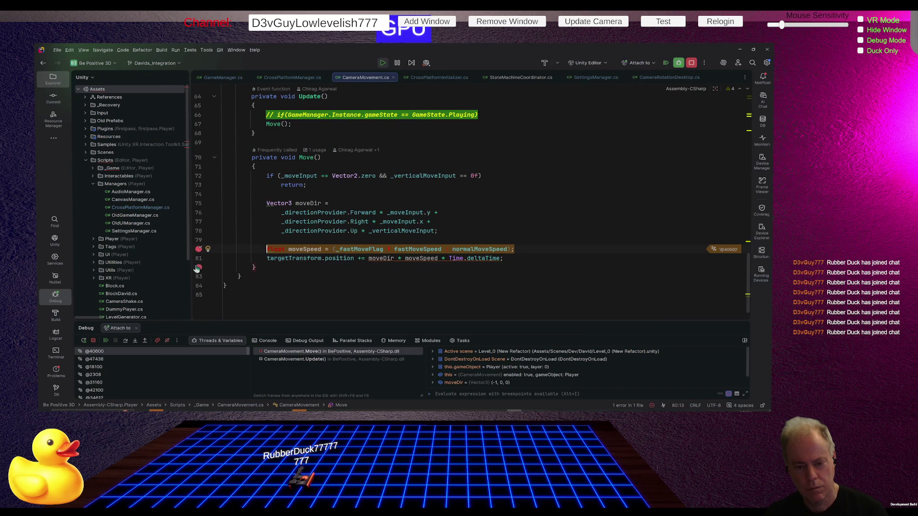
left_click(198, 249)
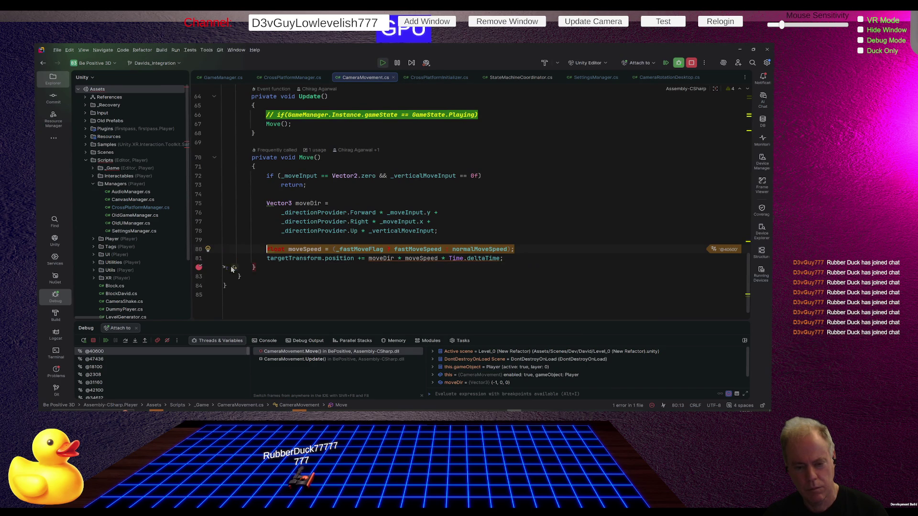
left_click(107, 340)
mouse_move(310, 259)
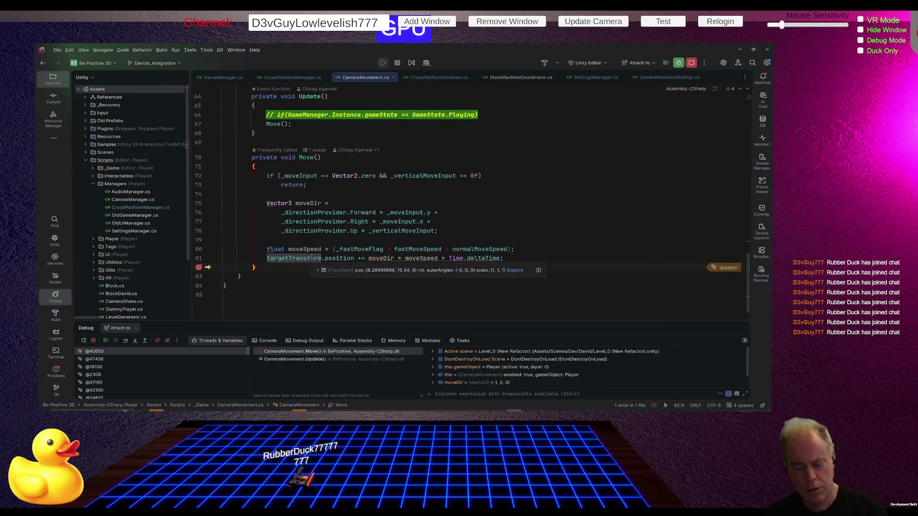
Run two more frames inspecting targetTransform and moveDir at line 82, then remove that breakpoint and resume
left_click(104, 340)
left_click(105, 340)
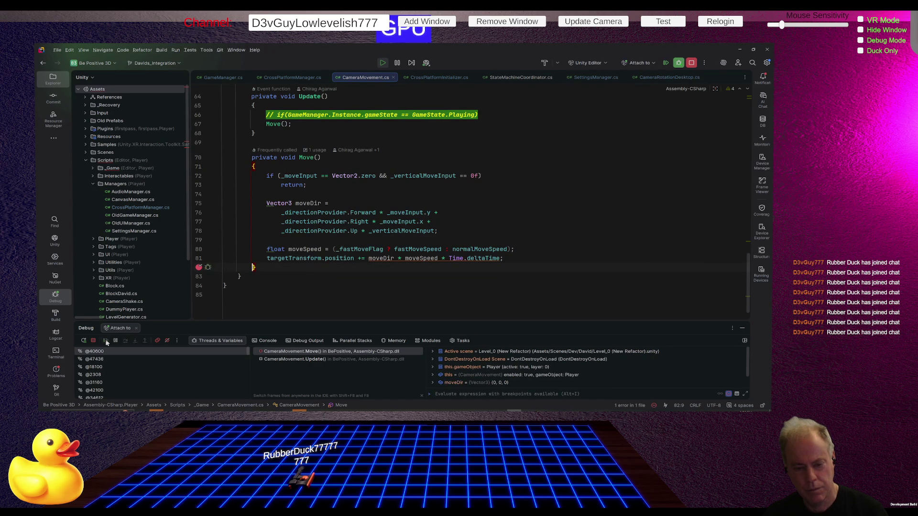
mouse_move(304, 258)
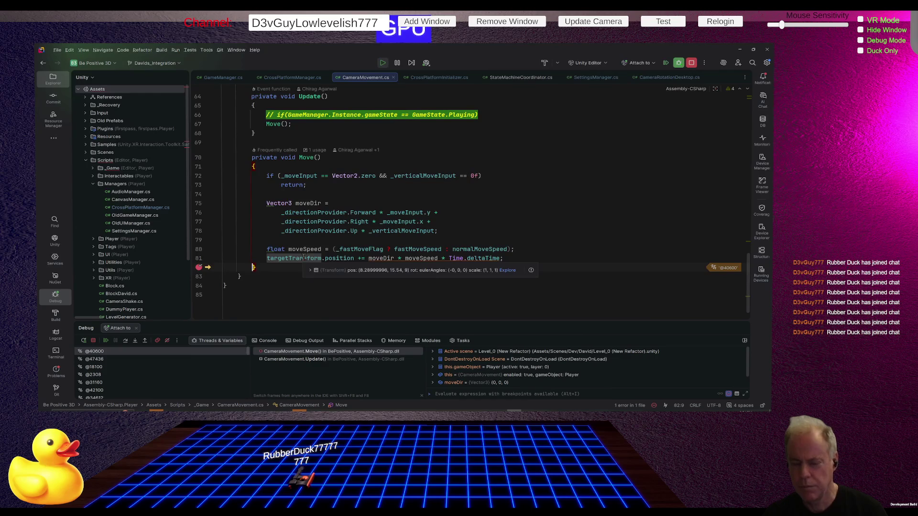
mouse_move(340, 258)
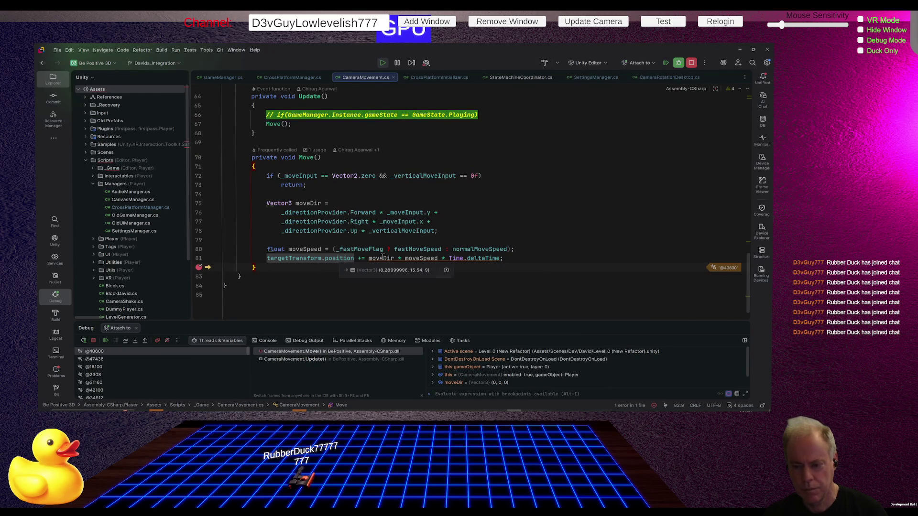
mouse_move(383, 258)
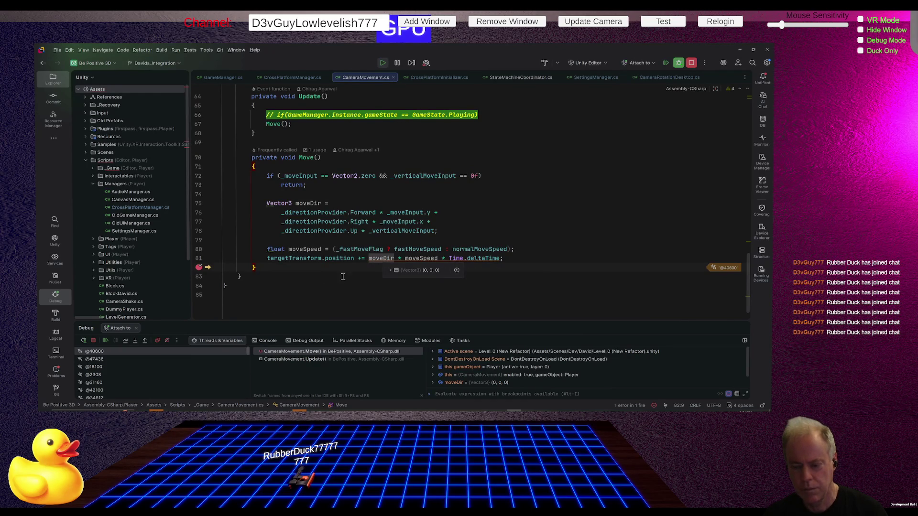
left_click(199, 267)
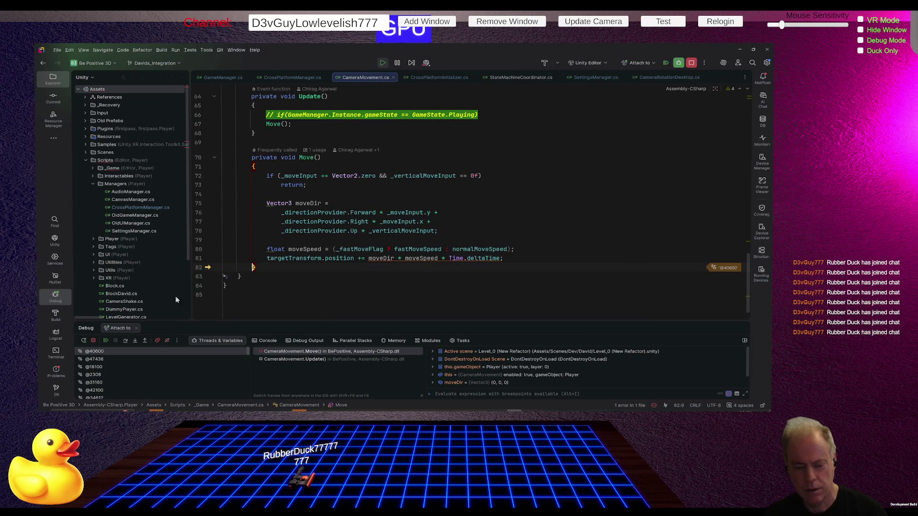
left_click(105, 341)
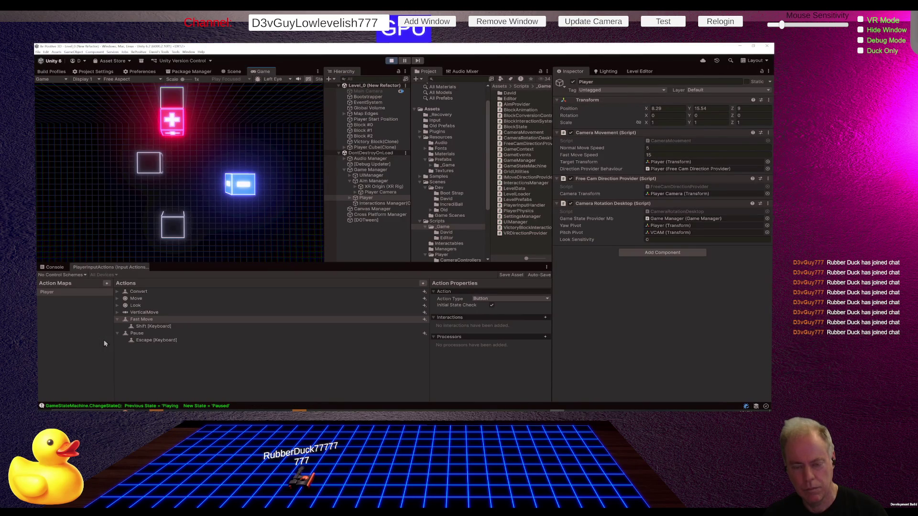
Break on the position update at line 81, fix the closing brace, and move the player with A
key("alt+Tab")
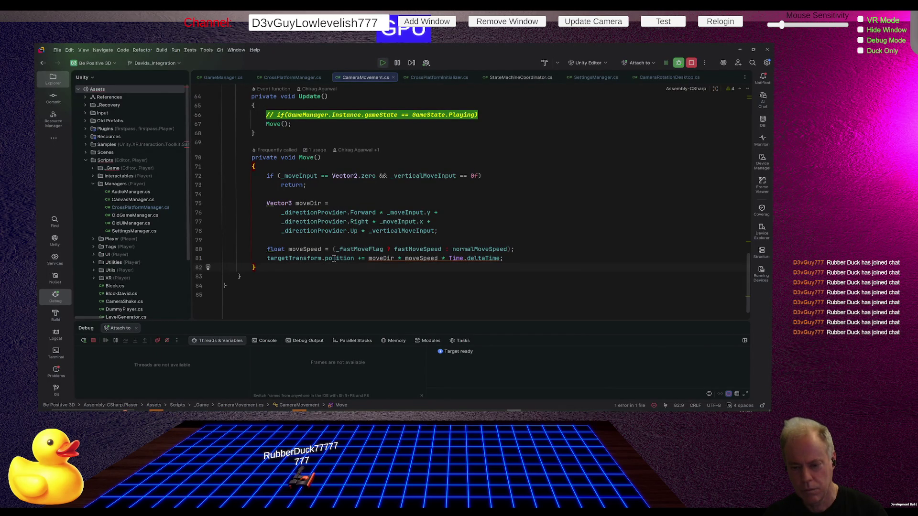
left_click(199, 259)
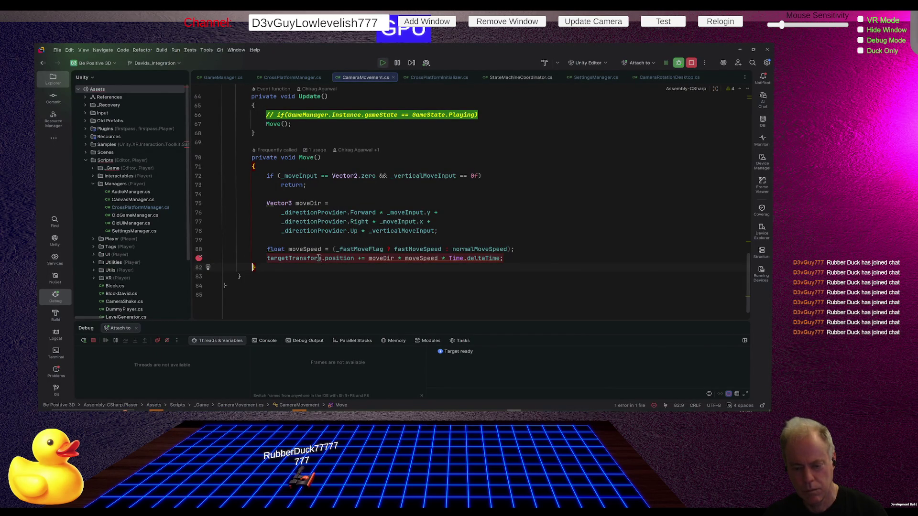
type("}")
key("Down")
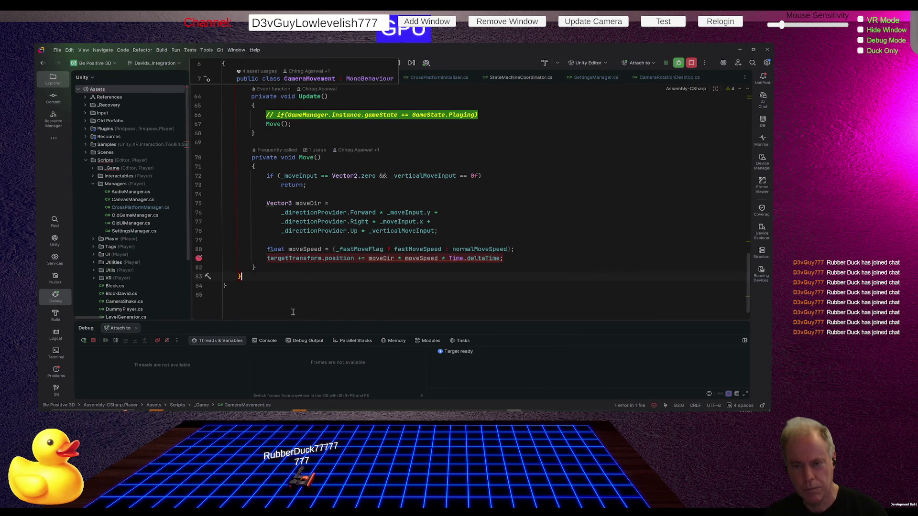
key("alt+Tab")
key("a")
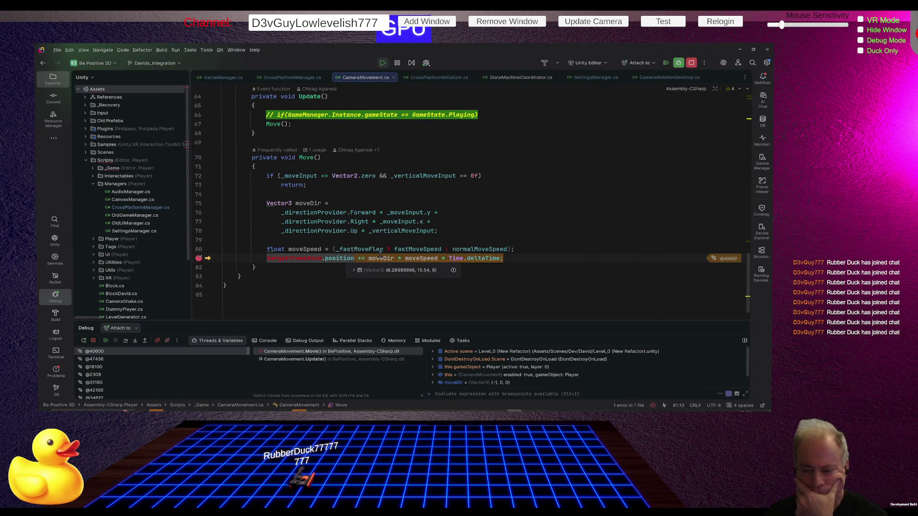
Inspect moveDir and targetTransform (Player at 8.29, 15.54, 9), then remove the line 81 breakpoint and resume
mouse_move(424, 255)
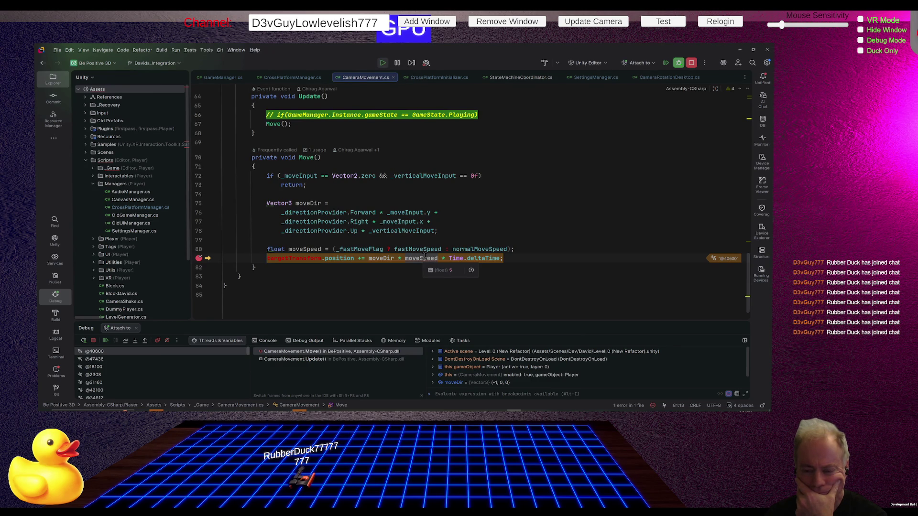
mouse_move(386, 258)
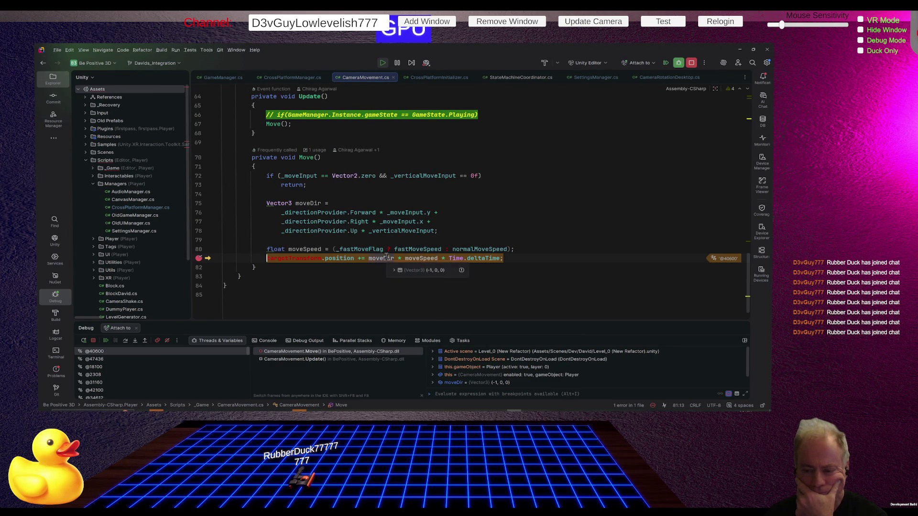
left_click(340, 288)
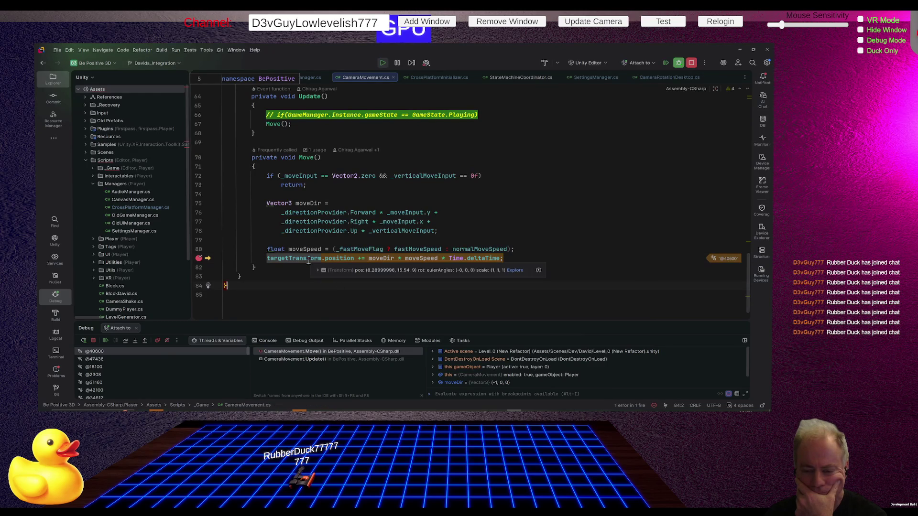
left_click(318, 271)
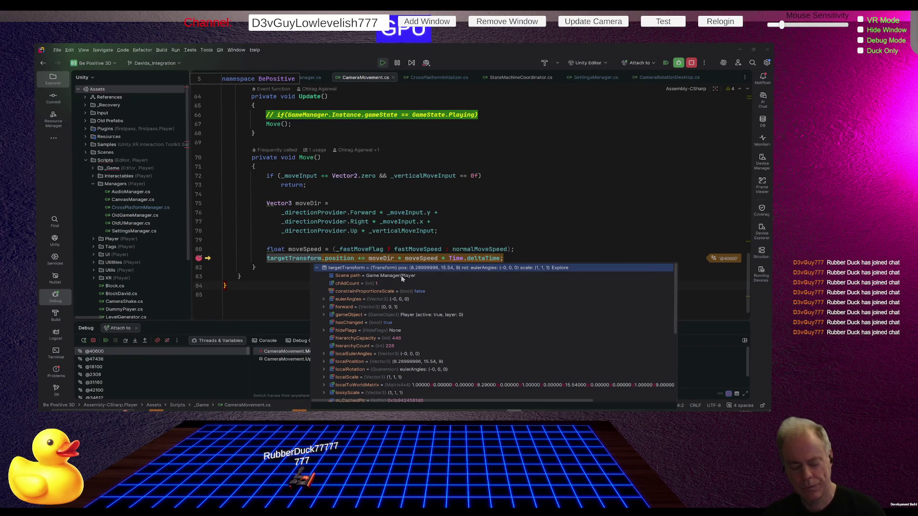
left_click(199, 258)
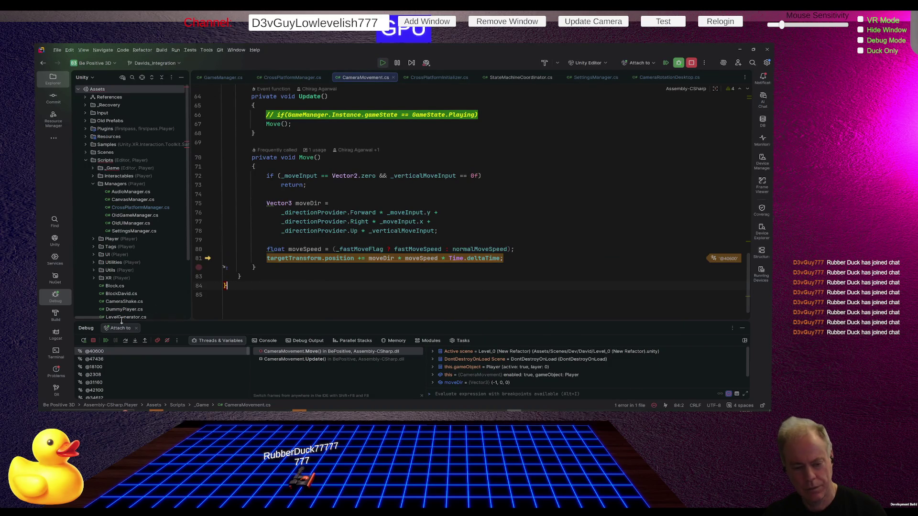
left_click(106, 341)
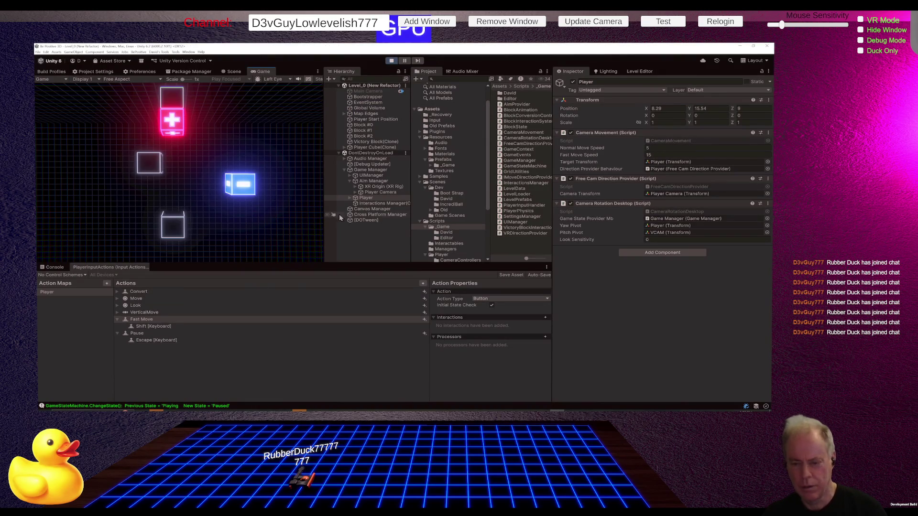
Select the Player and stop play mode in Unity
left_click(366, 198)
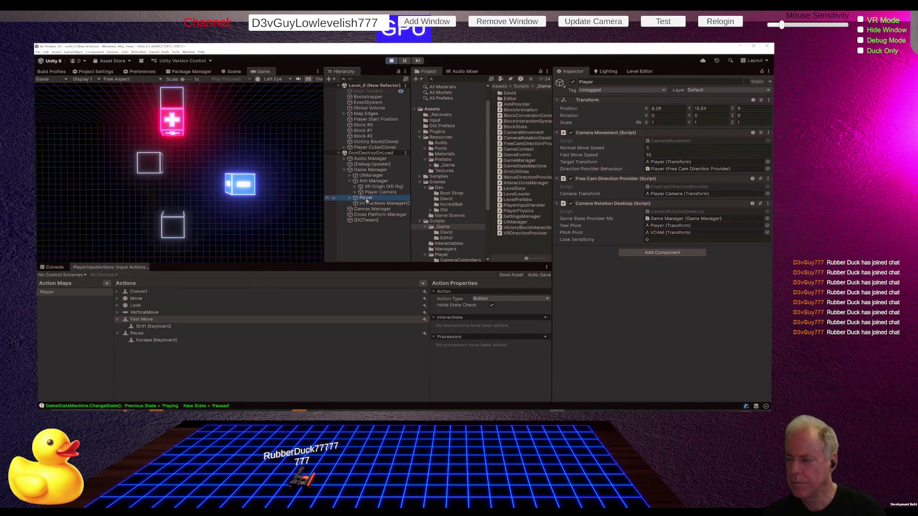
left_click(274, 243)
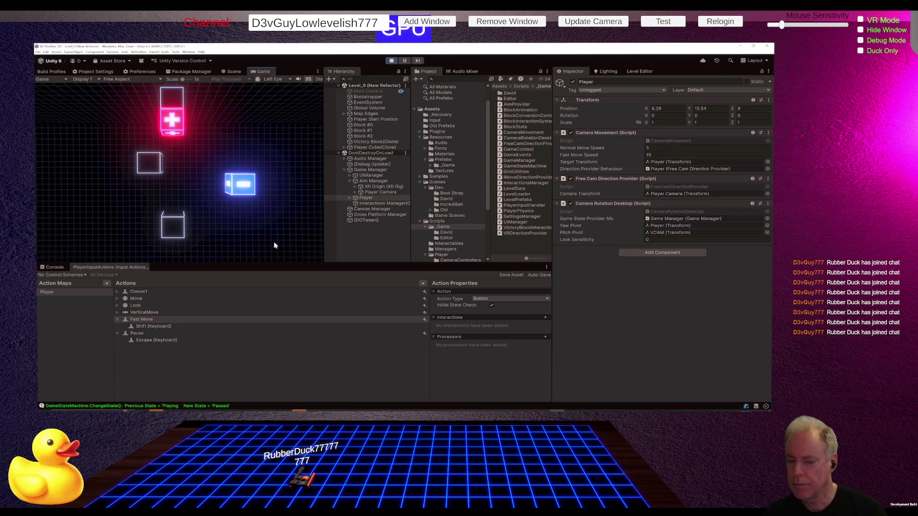
left_click(391, 60)
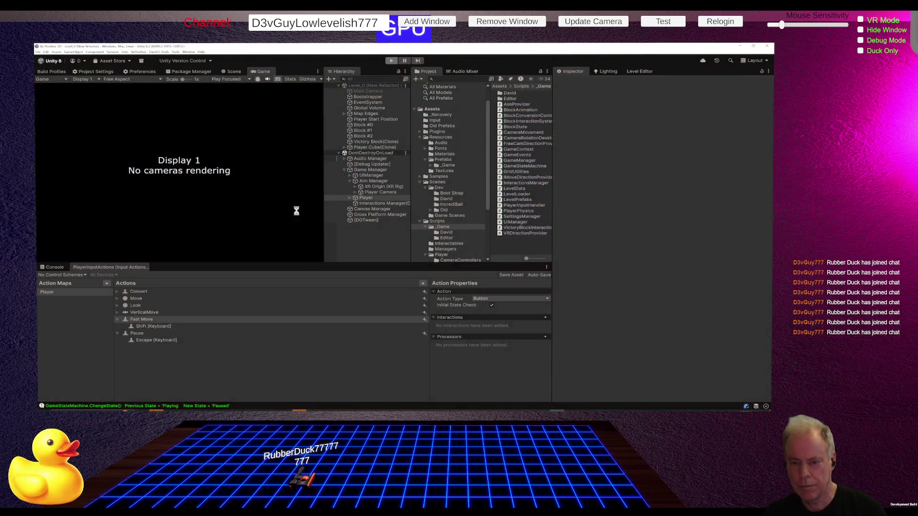
Insert an empty line after line 81 in Move() in CameraMovement.cs
key("alt+Tab")
left_click(518, 257)
key("Return")
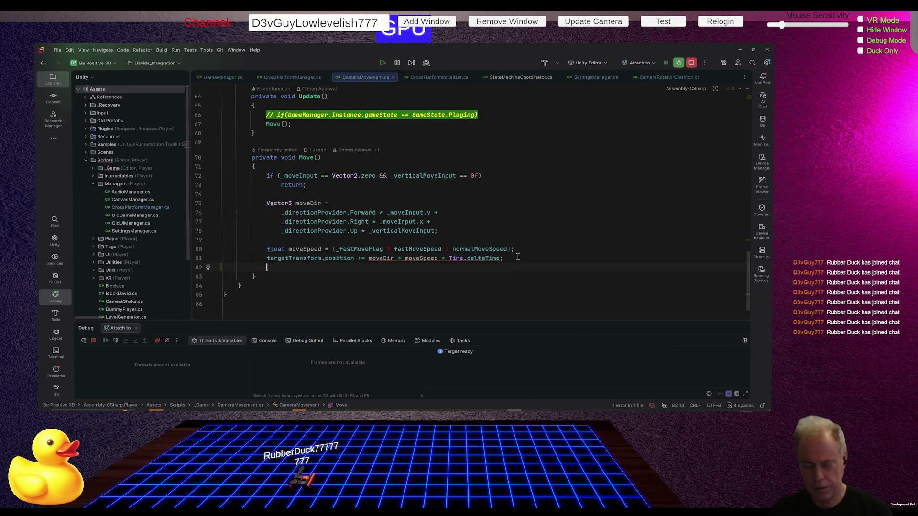
Add a Debug.Log on line 82 printing "Player Position: {targetTransform.position}", then switch to Unity to recompile
type("D")
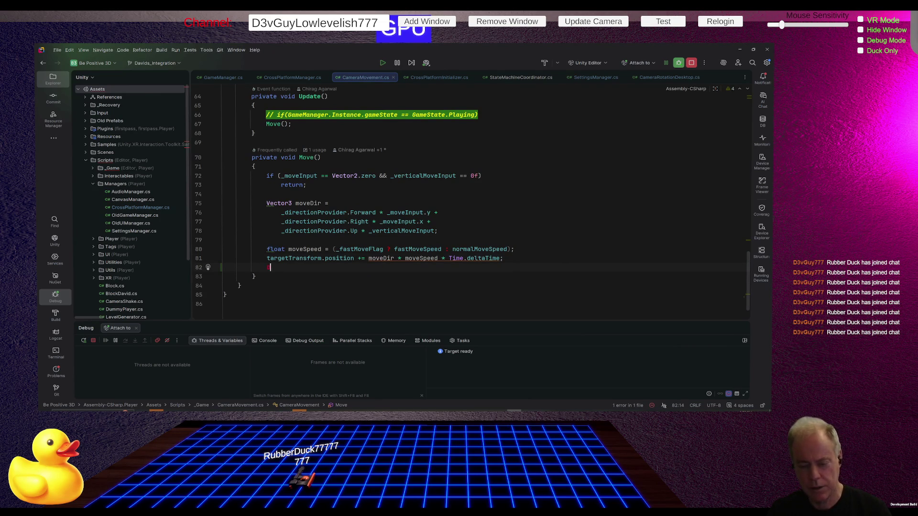
type("ebug.log")
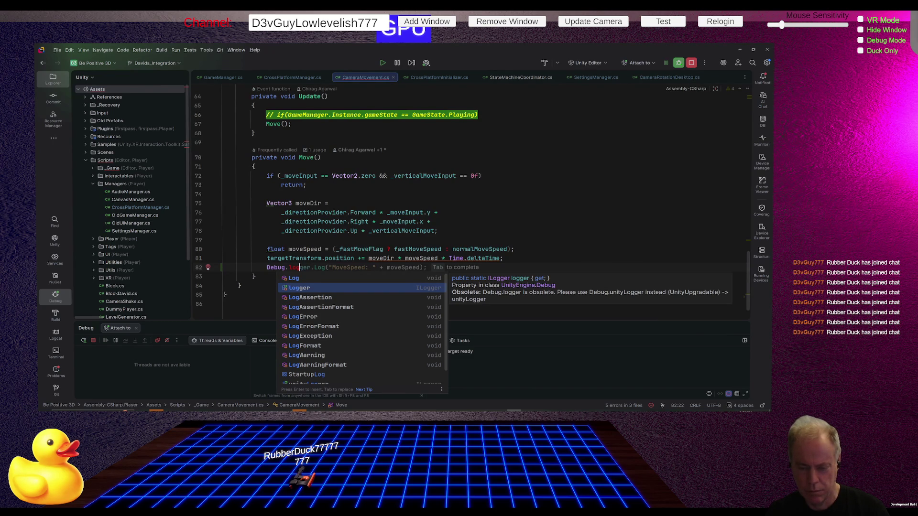
key("Up")
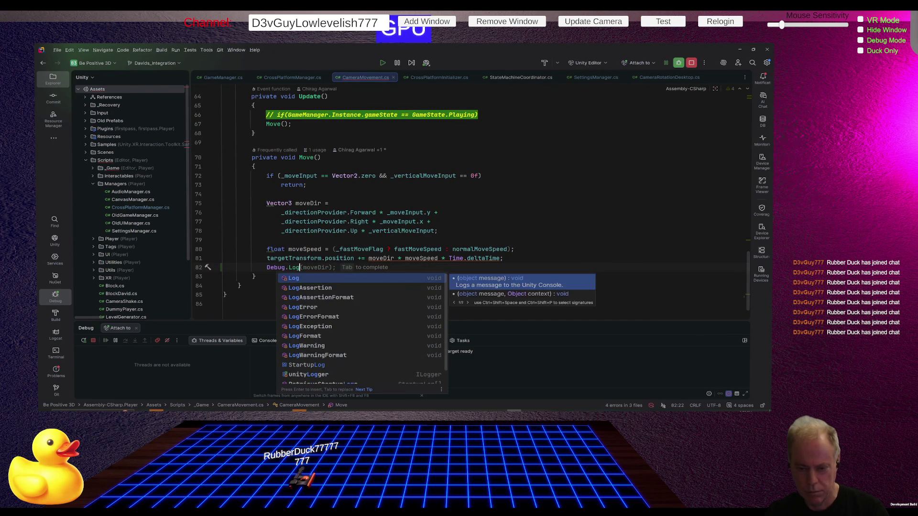
type("($\"")
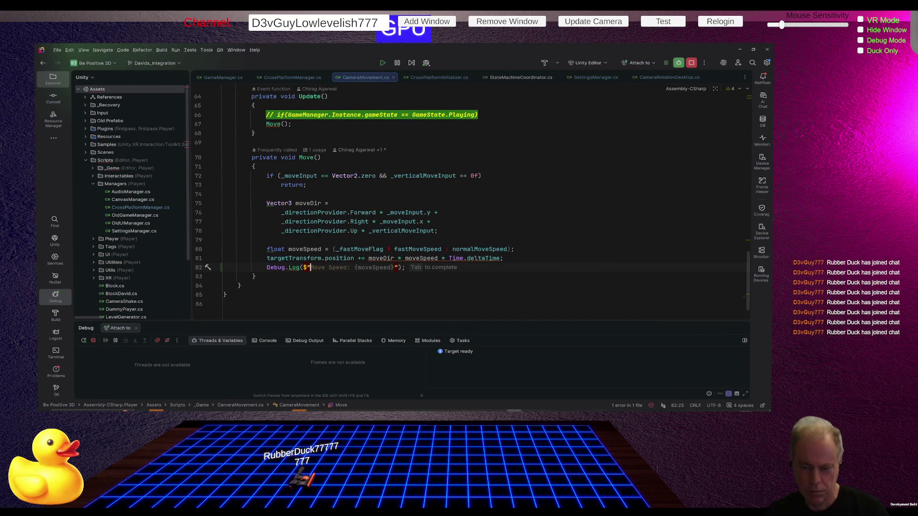
type("Pla")
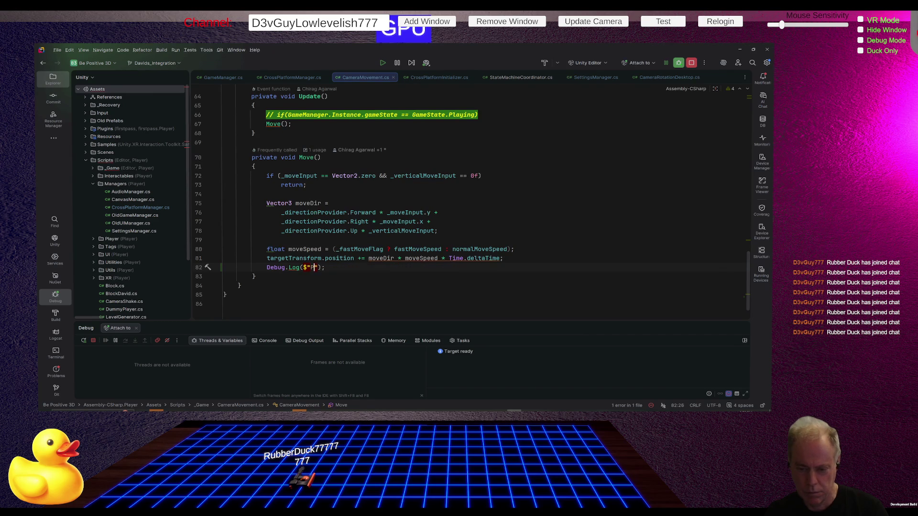
type("yer Poaition")
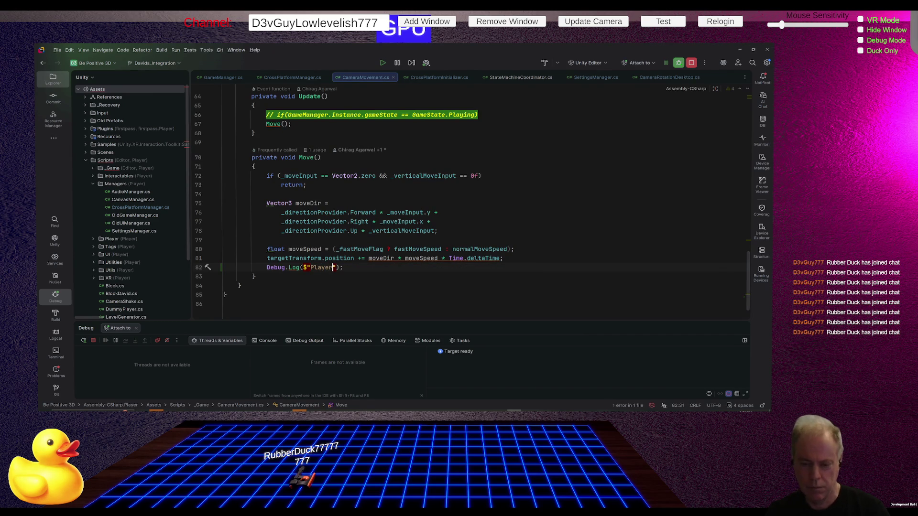
type(": {targetTransform.position")
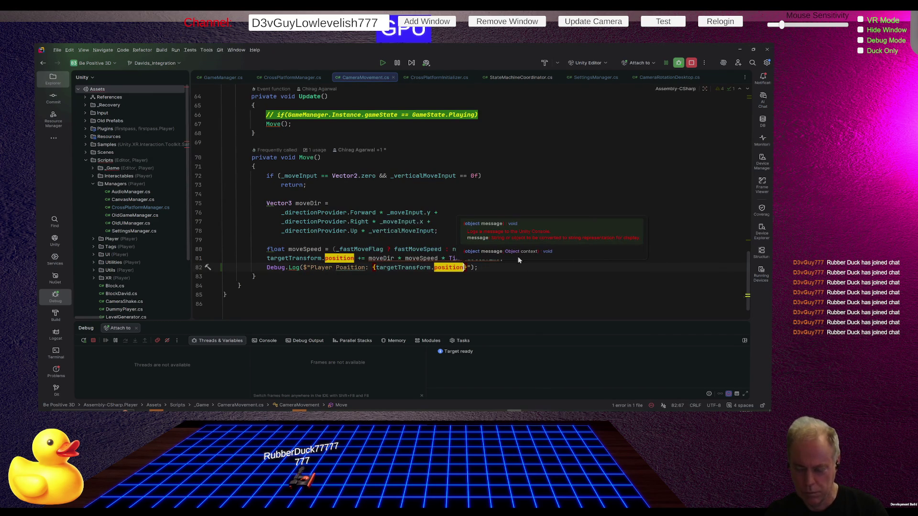
key("alt+Tab")
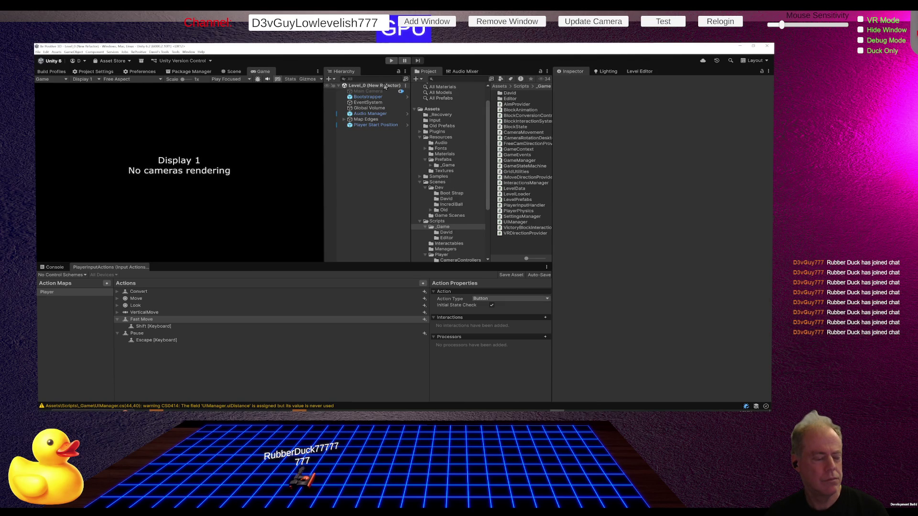
Start Level_0 from the main menu, move the player with A, D and W, then pause with Escape
left_click(391, 60)
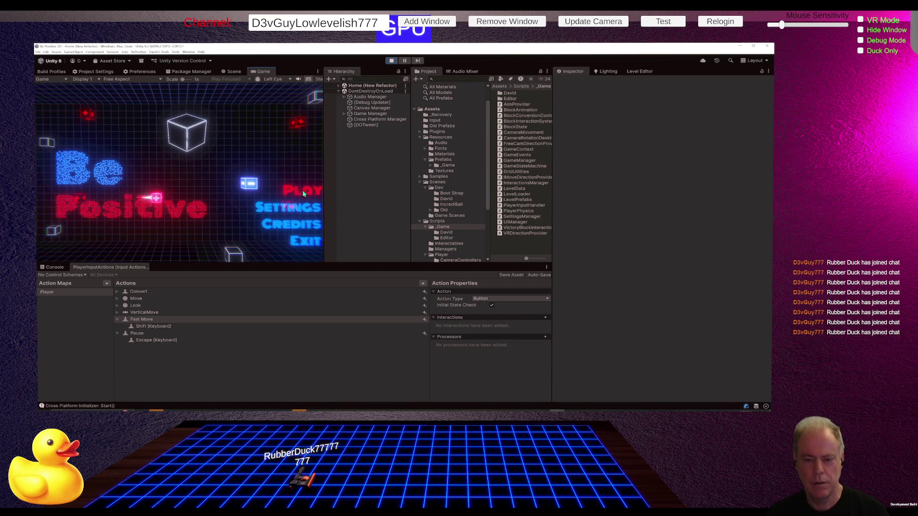
left_click(301, 190)
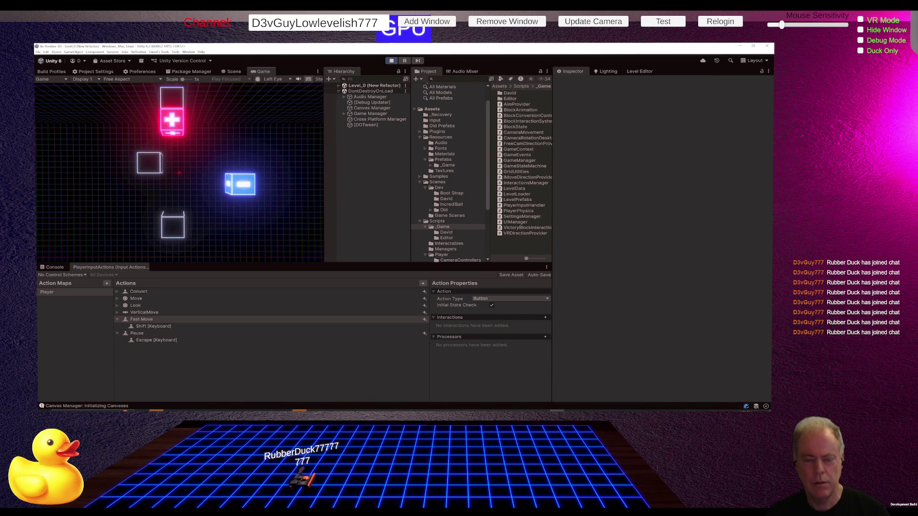
key("a")
key("d")
key("w")
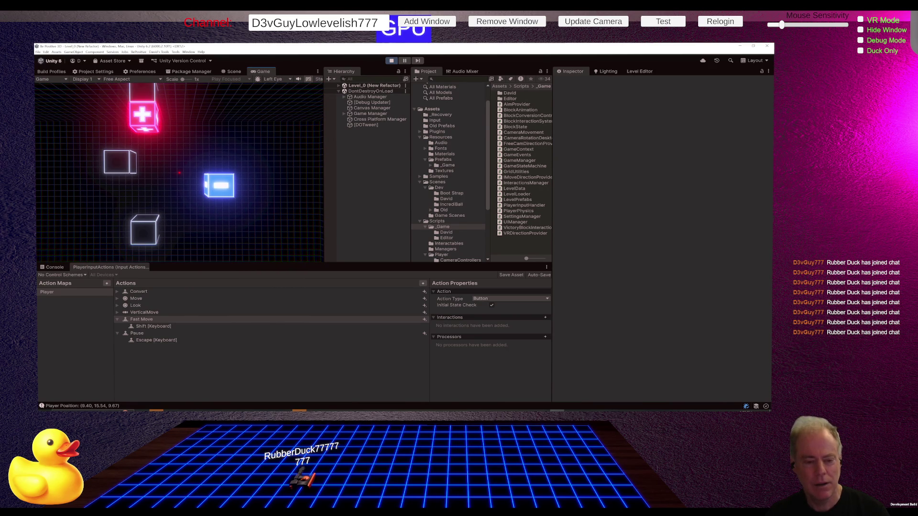
key("Escape")
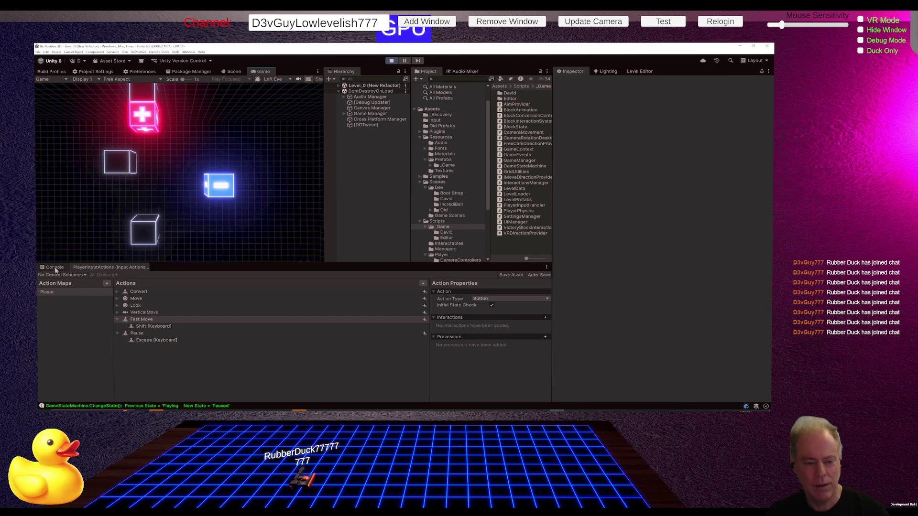
Check the Player Position logs in the Console, restart play into Level_0, then switch to Rider
left_click(54, 268)
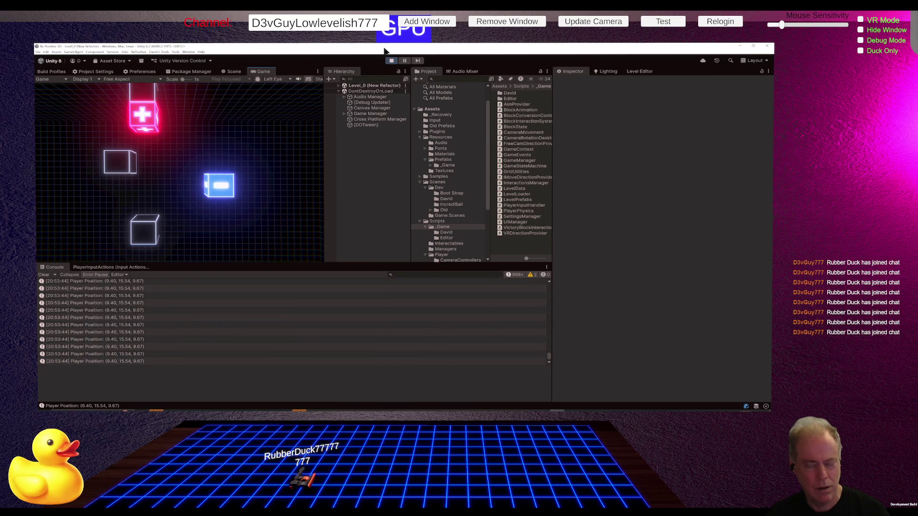
left_click(391, 60)
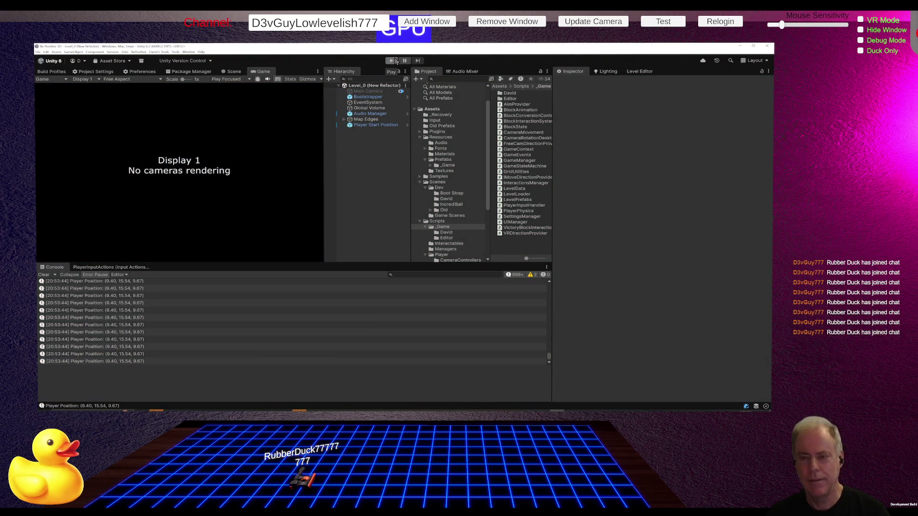
left_click(392, 61)
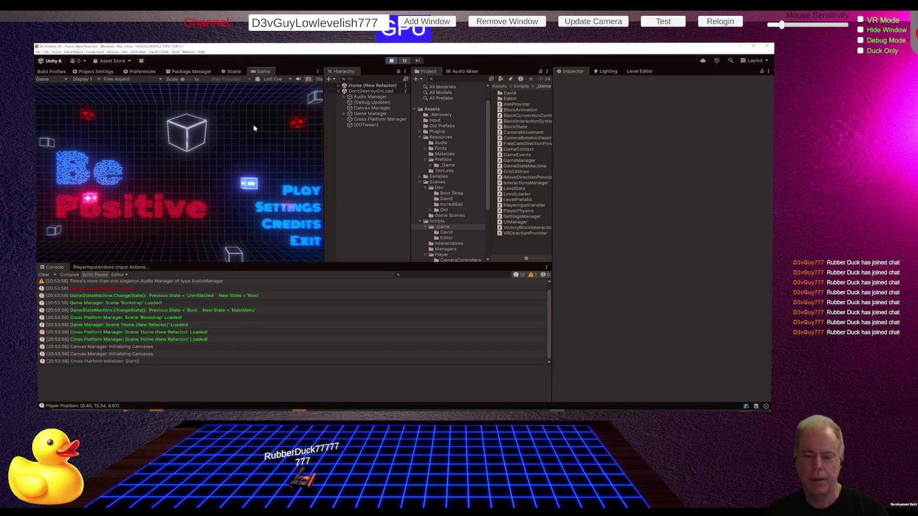
left_click(283, 190)
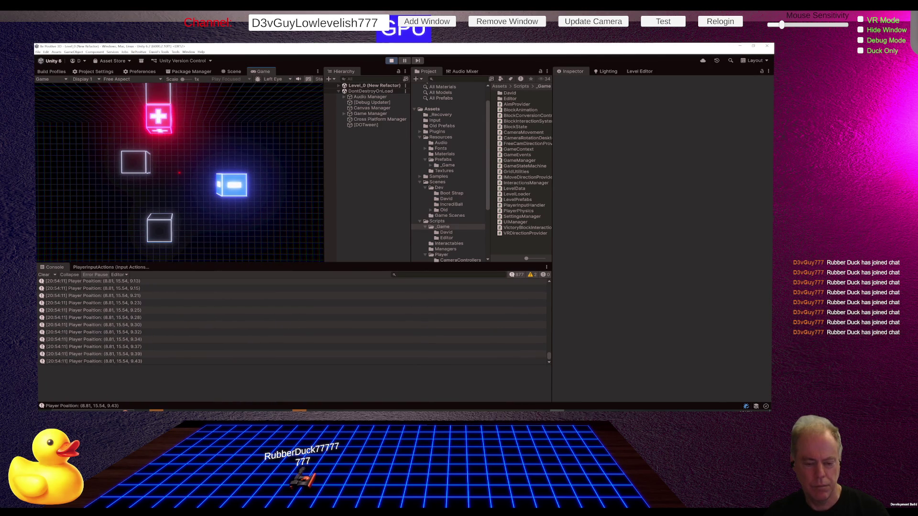
key("alt+Tab")
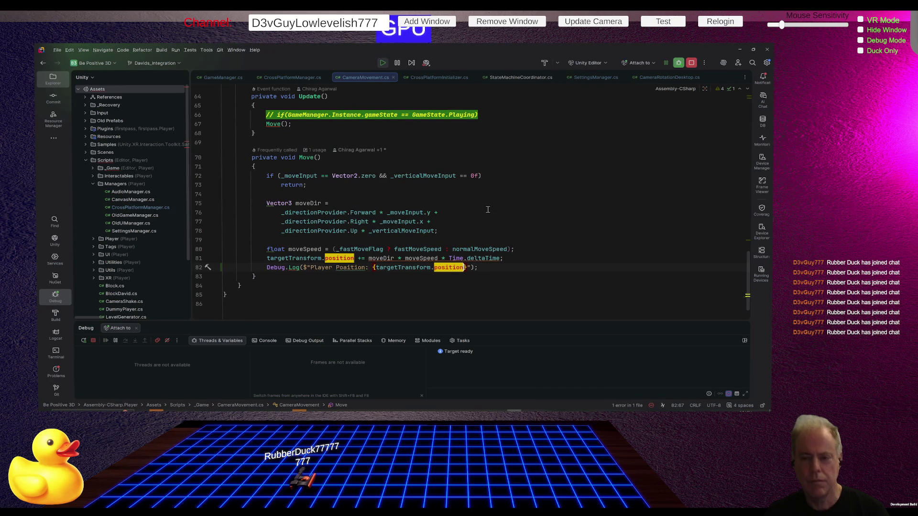
In Unity, expand Game Manager and select its Player child to inspect its components
scroll(488, 209, "up", 3)
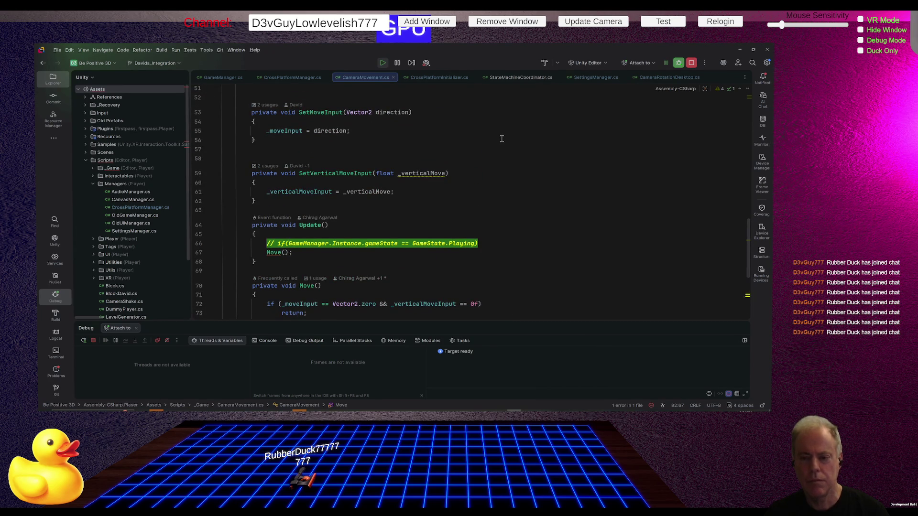
scroll(502, 138, "up", 3)
key("alt+Tab")
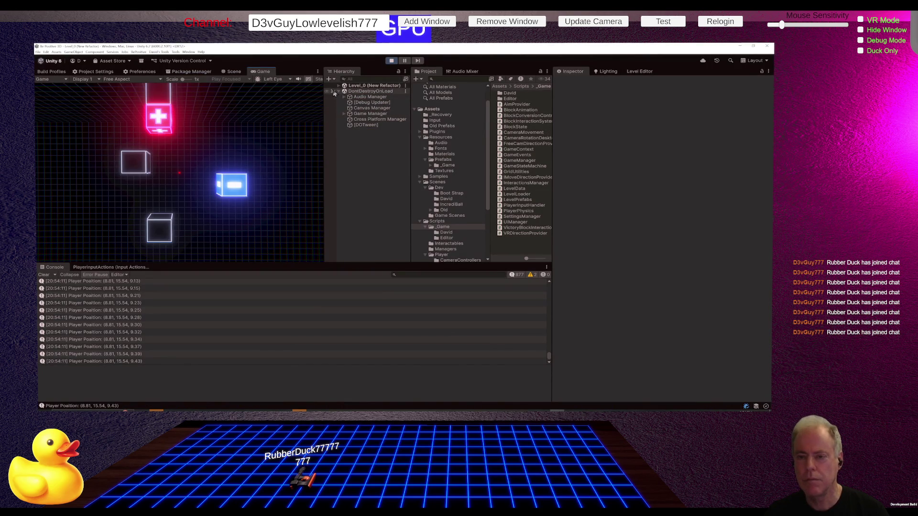
left_click(382, 115)
left_click(344, 114)
left_click(371, 131)
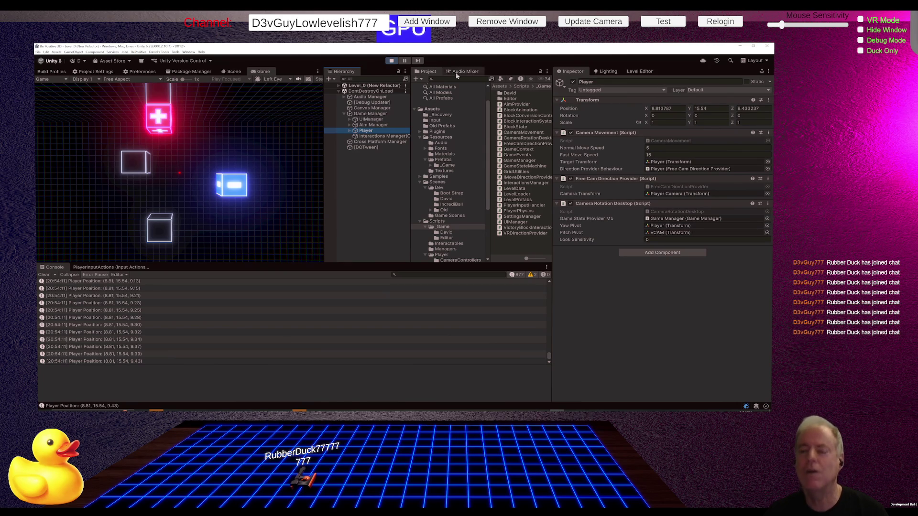
Stop the game and open SettingsManager.cs in Rider
left_click(391, 63)
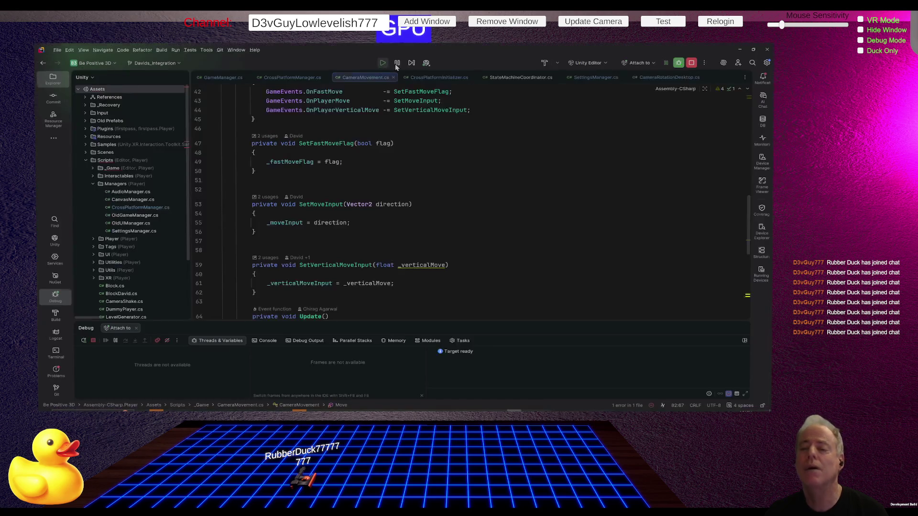
key("alt+Tab")
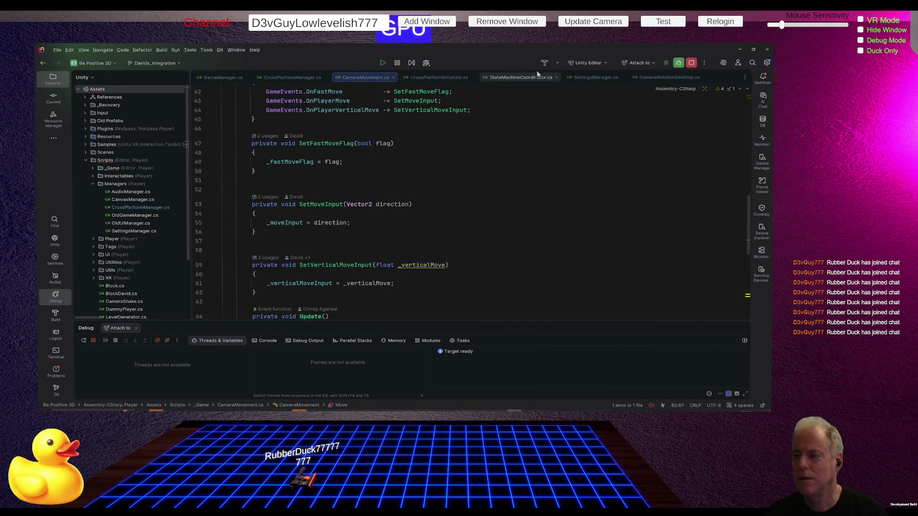
left_click(596, 77)
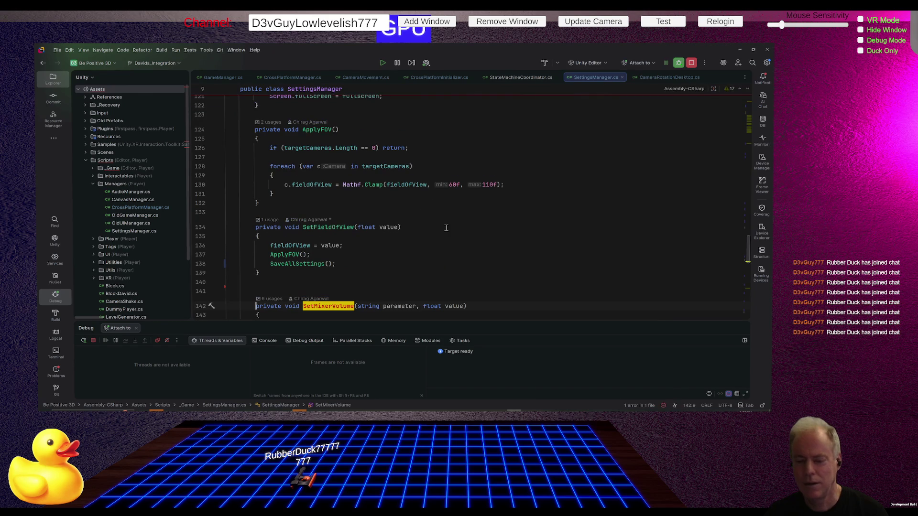
Scroll up in SettingsManager.cs to the LoadAllSettings method
scroll(421, 225, "up", 5)
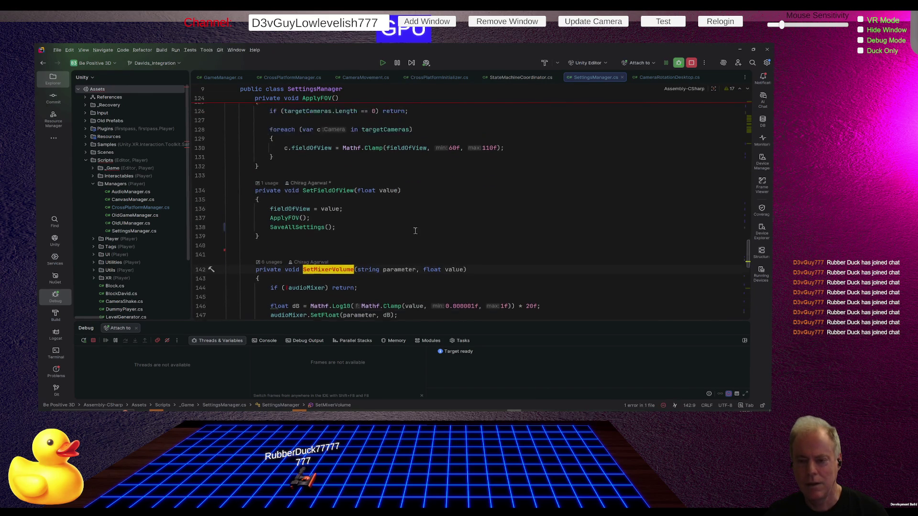
scroll(415, 231, "up", 7)
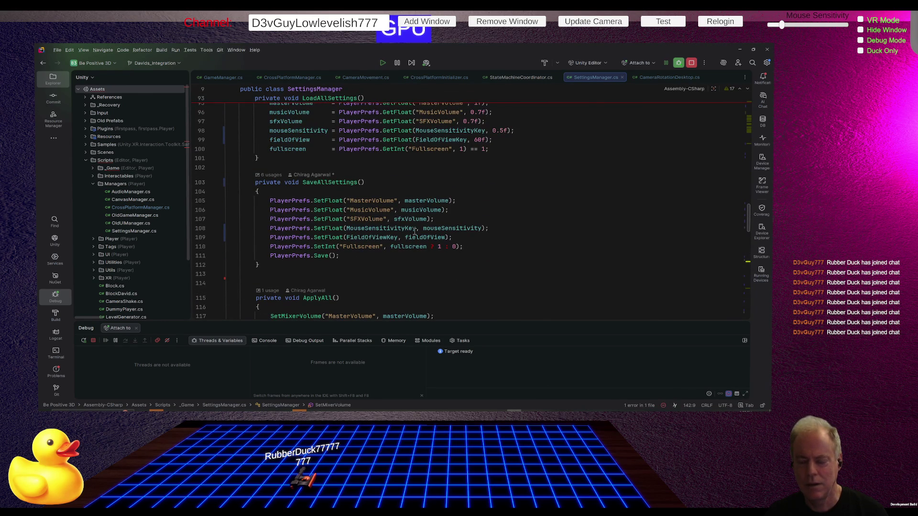
scroll(414, 232, "up", 4)
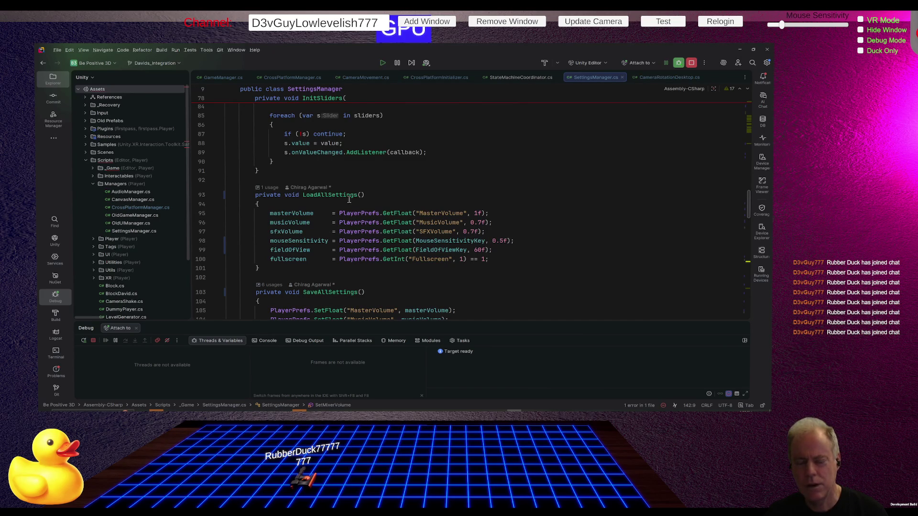
Run and stop the game once in Unity, then place the cursor on LoadAllSettings in Rider
key("alt+Tab")
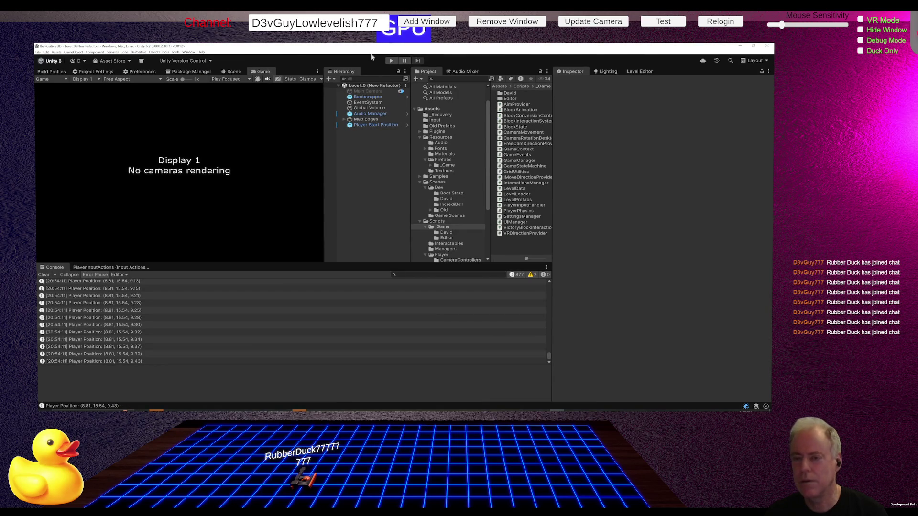
left_click(390, 61)
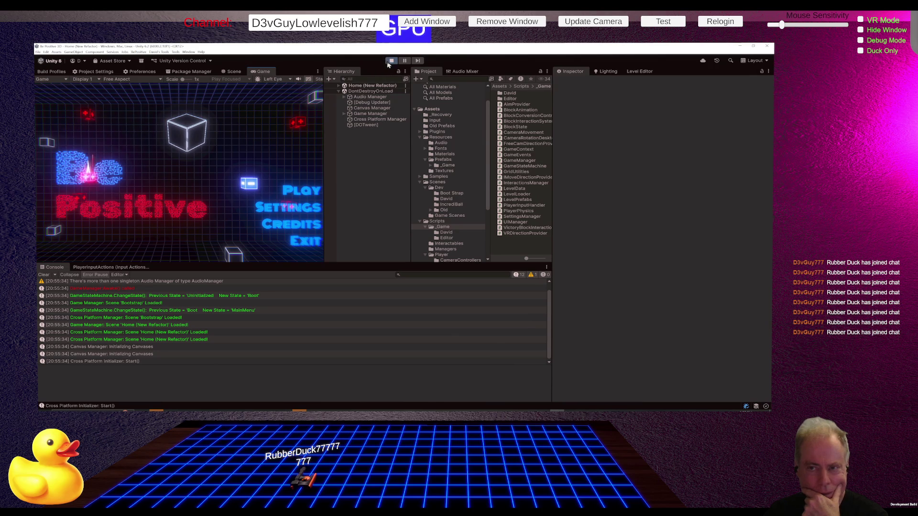
left_click(389, 61)
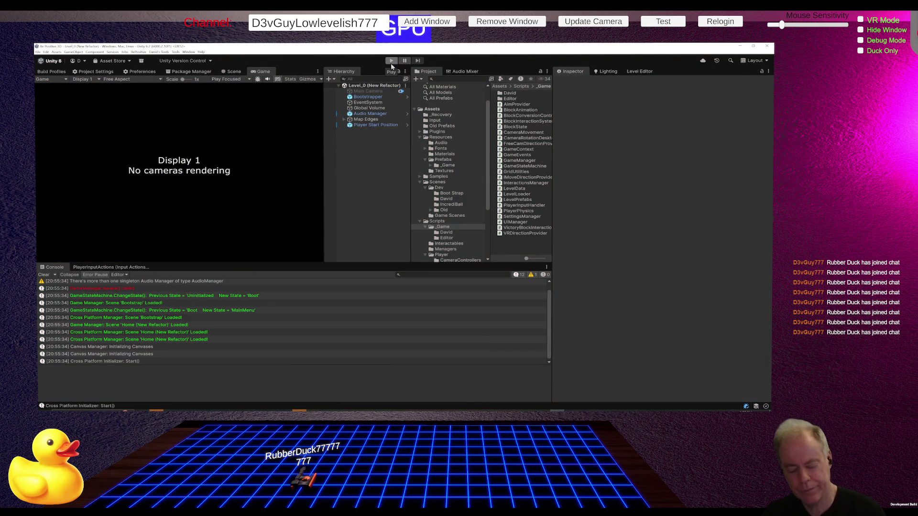
key("alt+Tab")
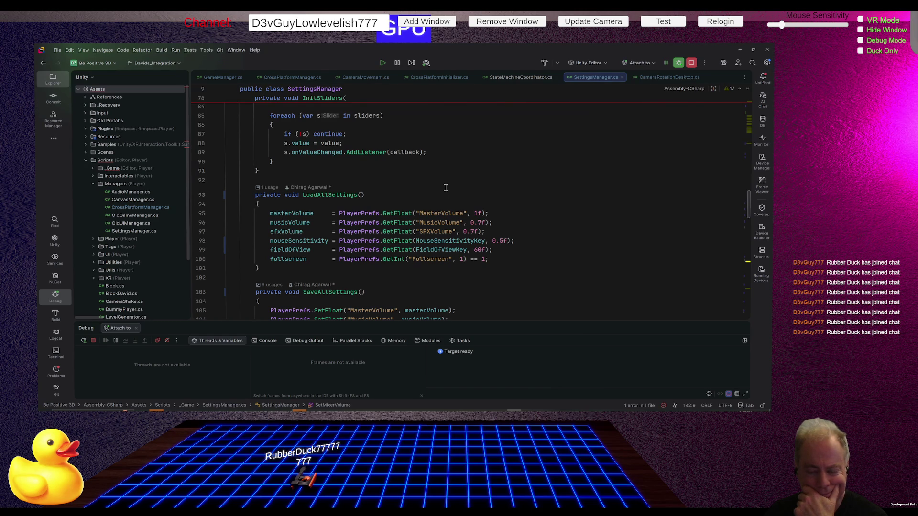
left_click(340, 196)
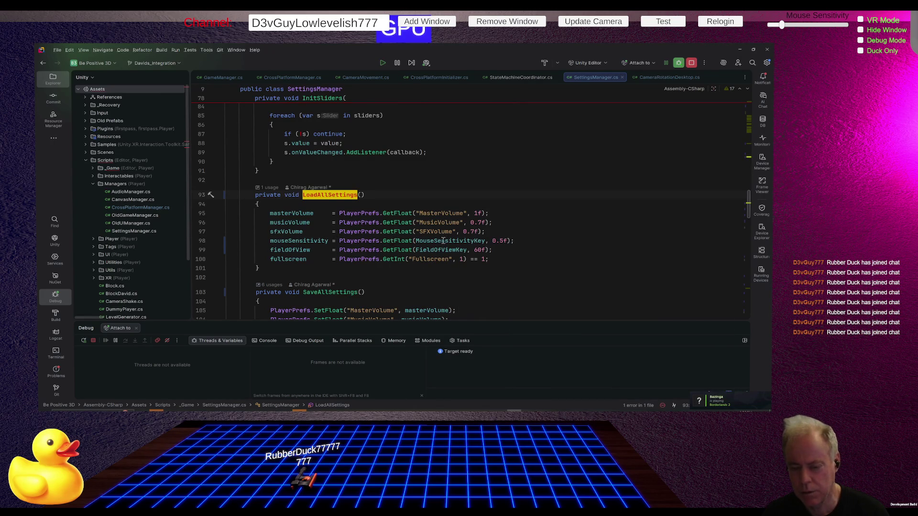
Find the LoadAllSettings call in the SettingsManager constructor and go to the InitializeUI definition
scroll(483, 232, "down", 3)
scroll(522, 222, "up", 1)
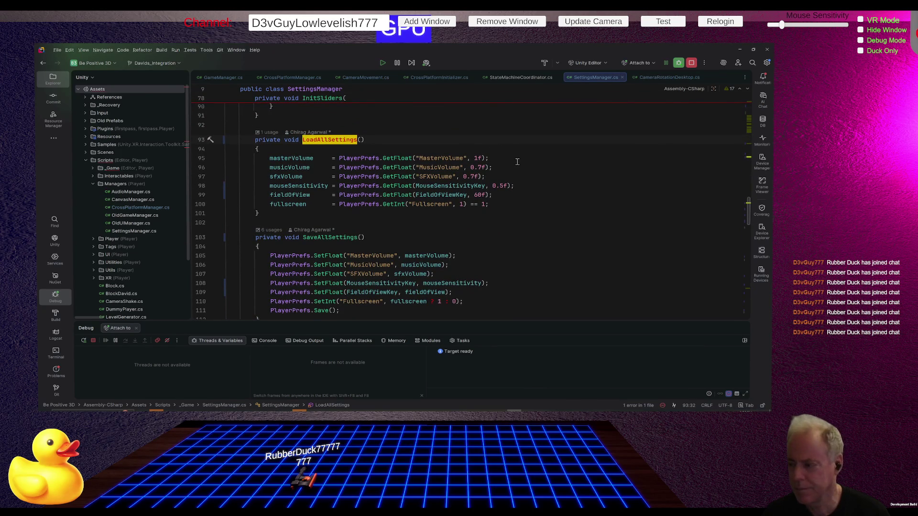
scroll(522, 166, "up", 20)
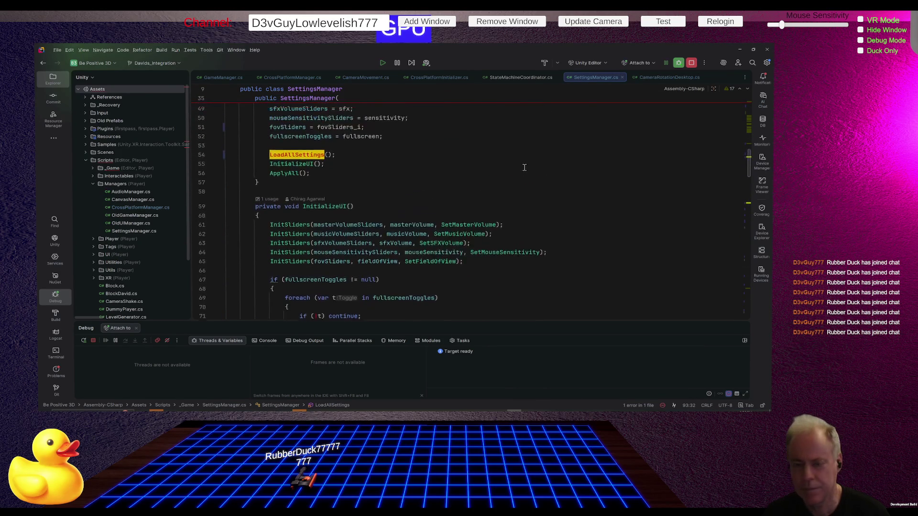
left_click(292, 233)
Go into the InitSliders definition and review it, then return to the Unity Editor
scroll(505, 201, "down", 3)
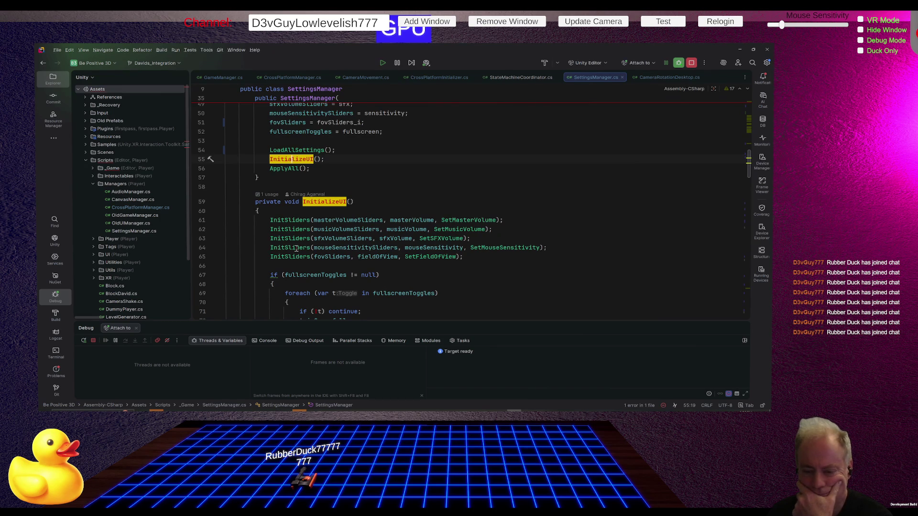
mouse_move(301, 250)
left_click(277, 248)
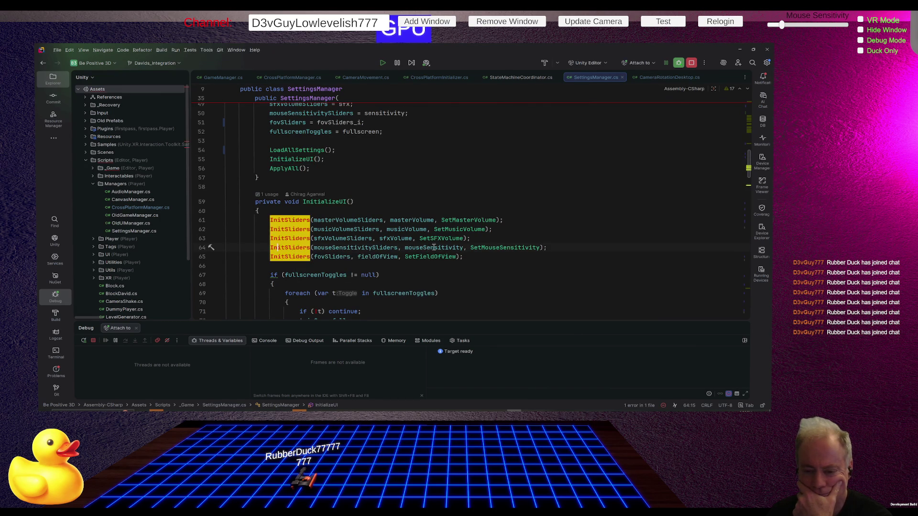
scroll(434, 244, "down", 8)
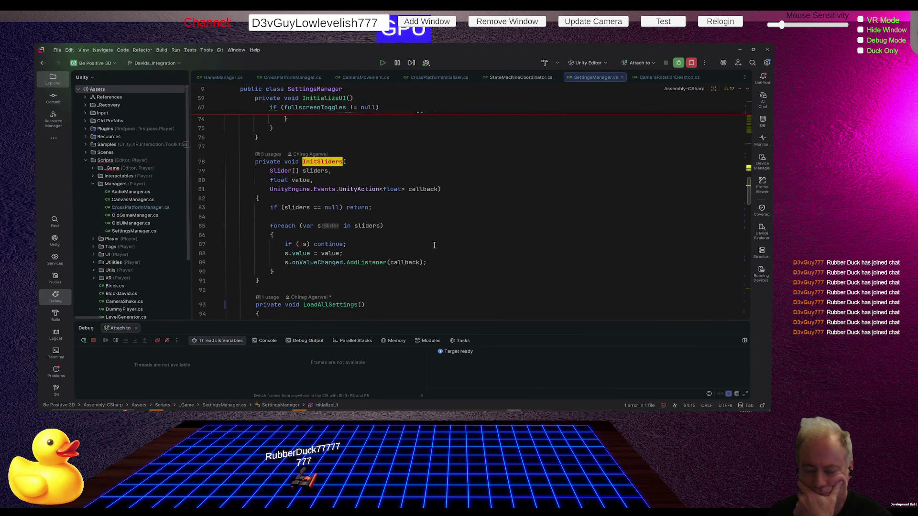
scroll(434, 245, "up", 2)
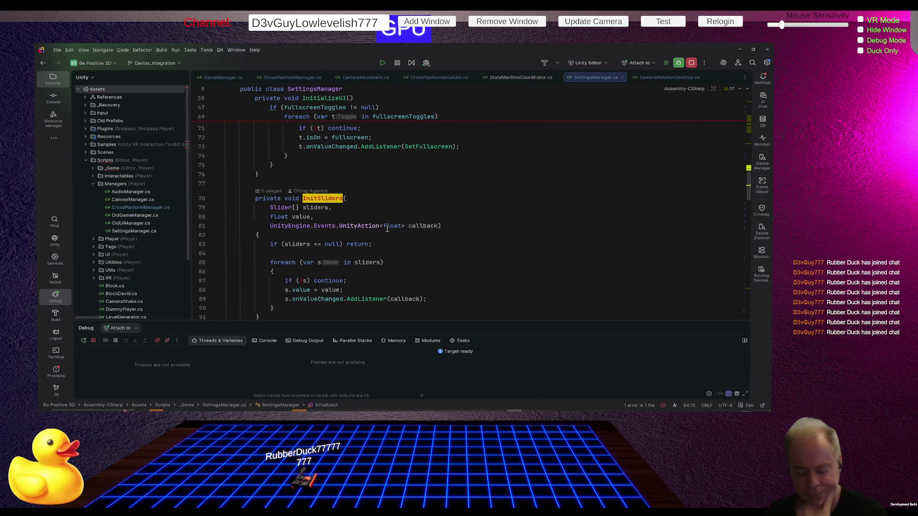
key("alt+Tab")
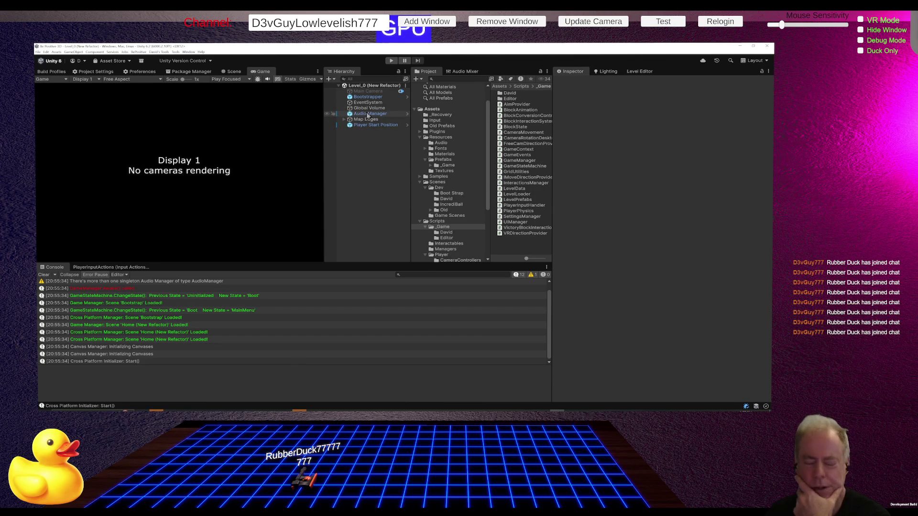
Run the game, nudge the Sensitivity slider down and back up in Settings, then play Level_0
left_click(391, 61)
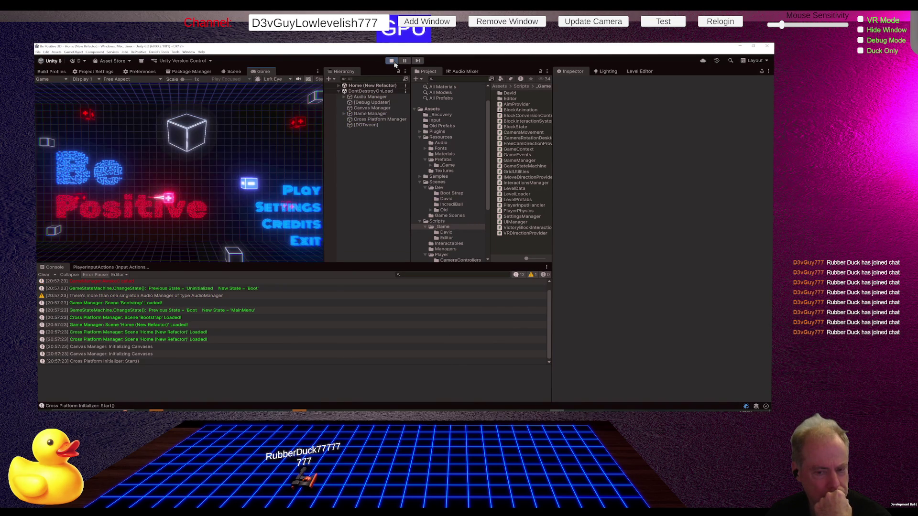
left_click(285, 209)
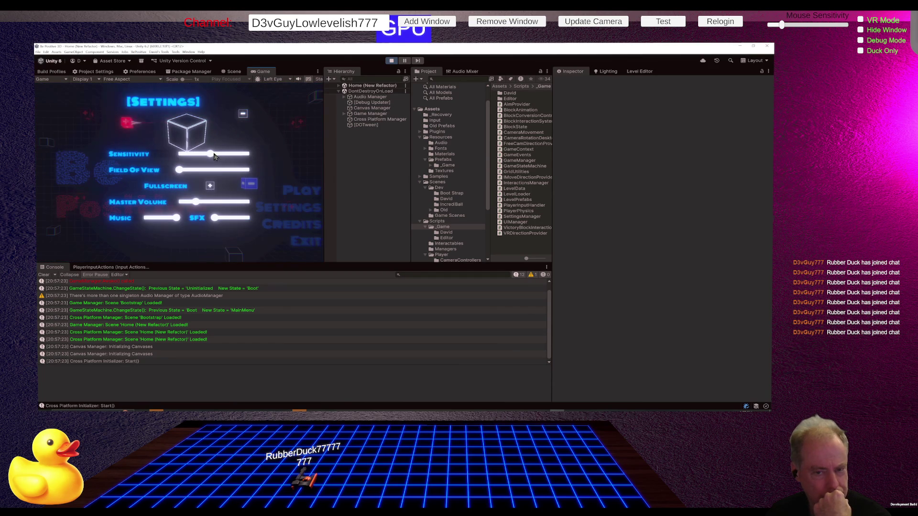
left_click_drag(212, 154, 204, 153)
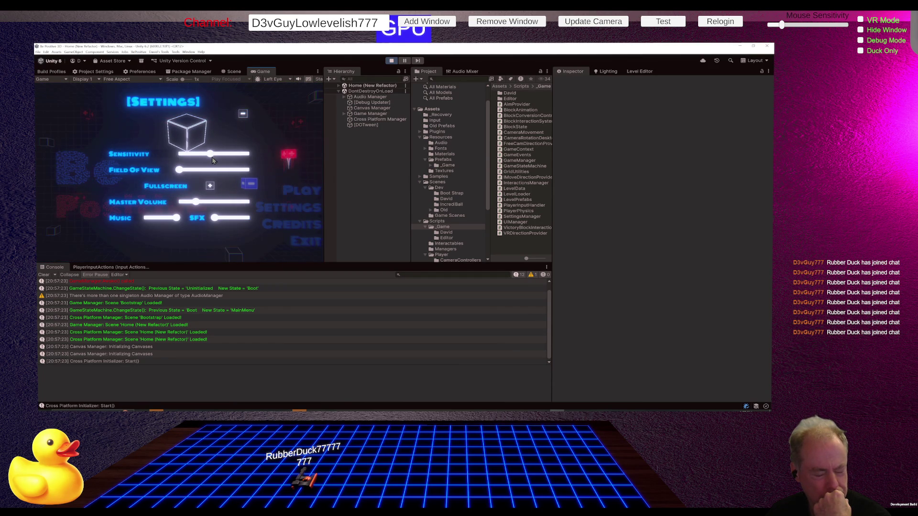
left_click_drag(205, 156, 218, 159)
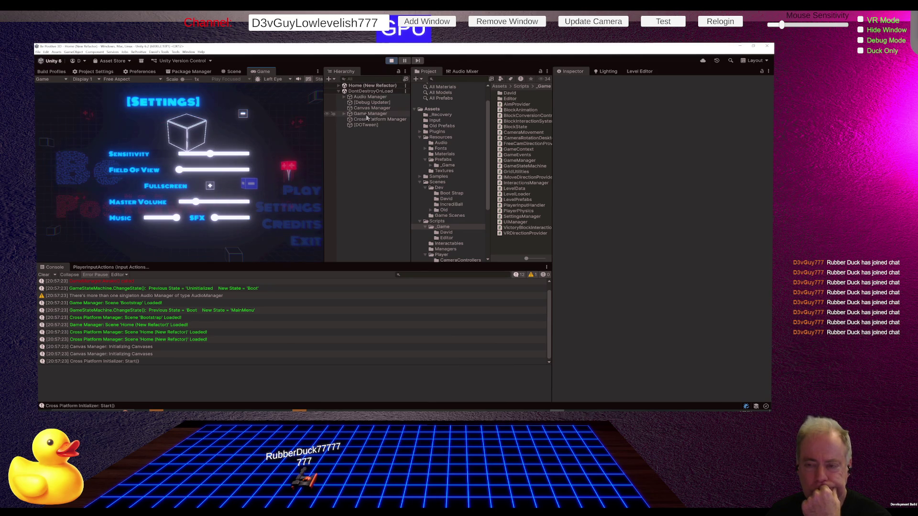
left_click(243, 113)
left_click(302, 189)
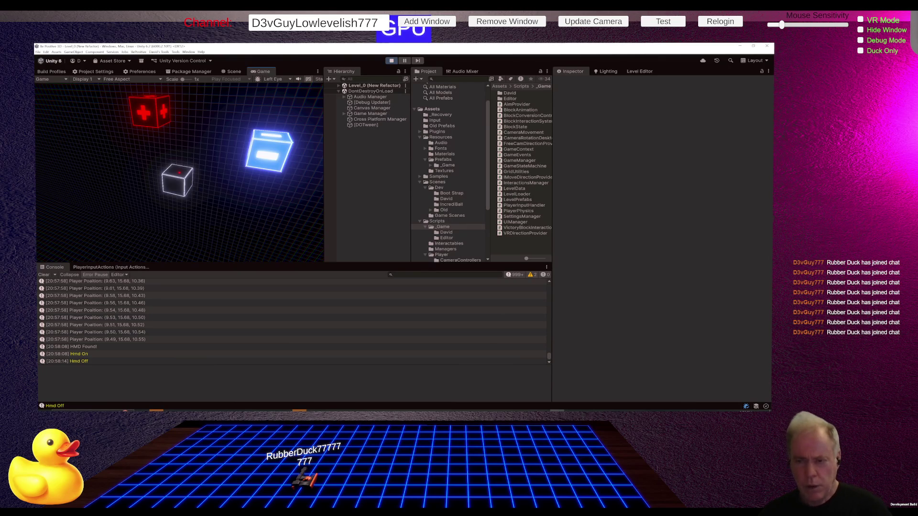
Pause the running game with Escape, resuming briefly and pausing again
key("Escape")
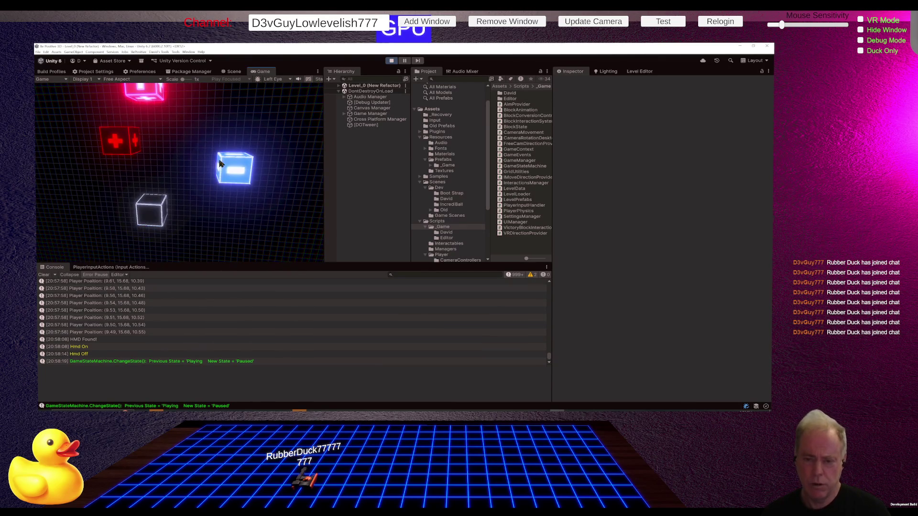
left_click(220, 164)
key("Escape")
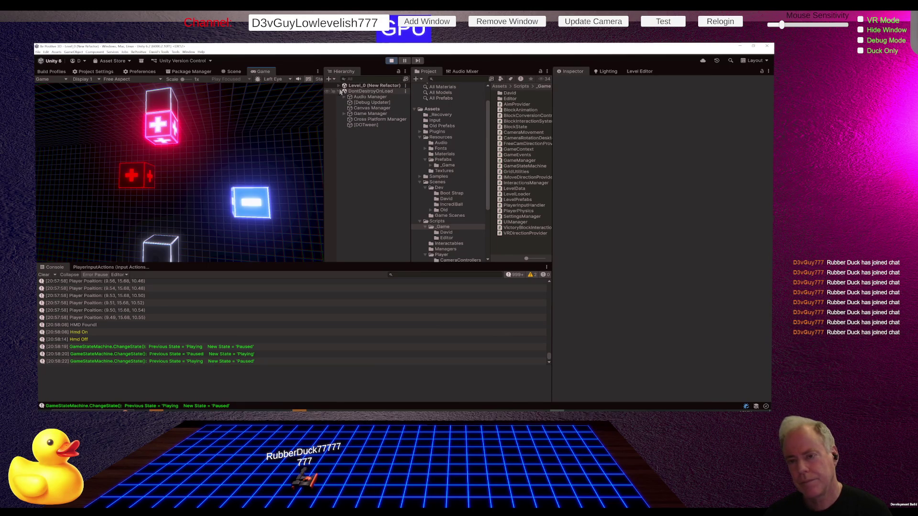
Inspect Game Manager's references, locate the Interactions Manager prefab, then switch to Rider
left_click(345, 114)
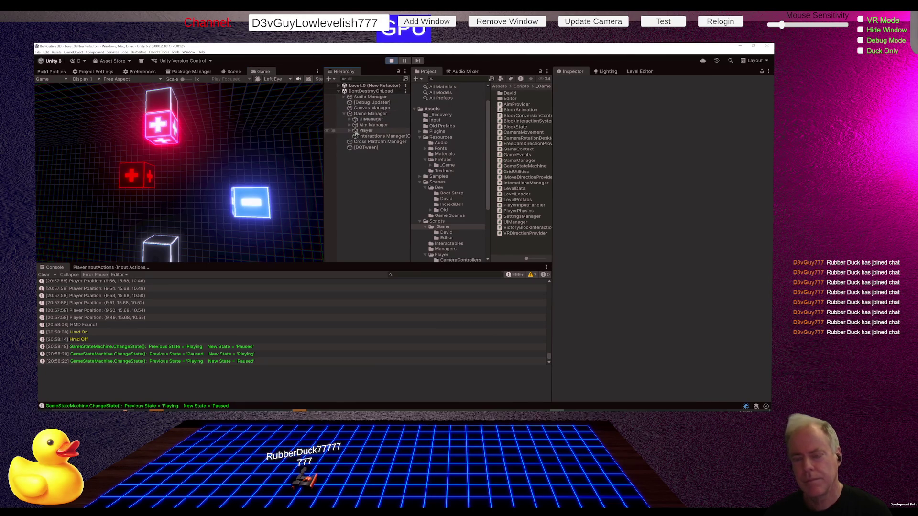
left_click(374, 115)
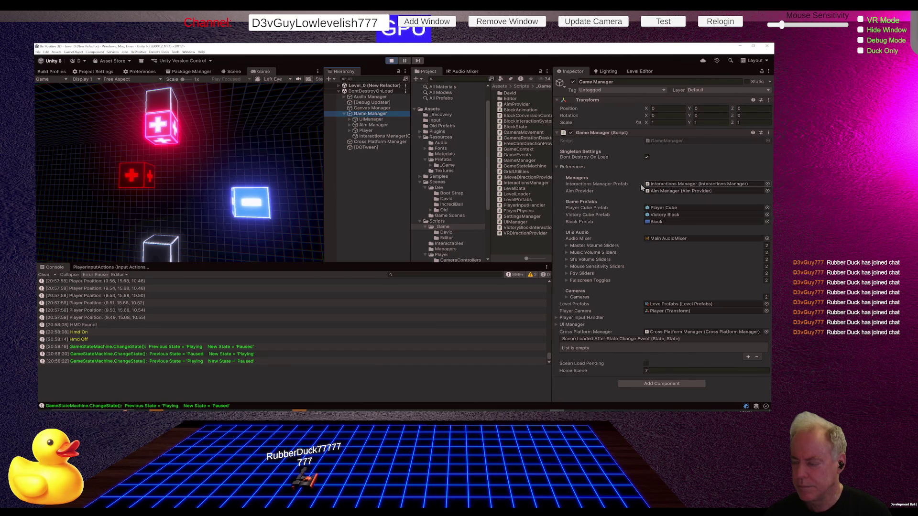
left_click(656, 186)
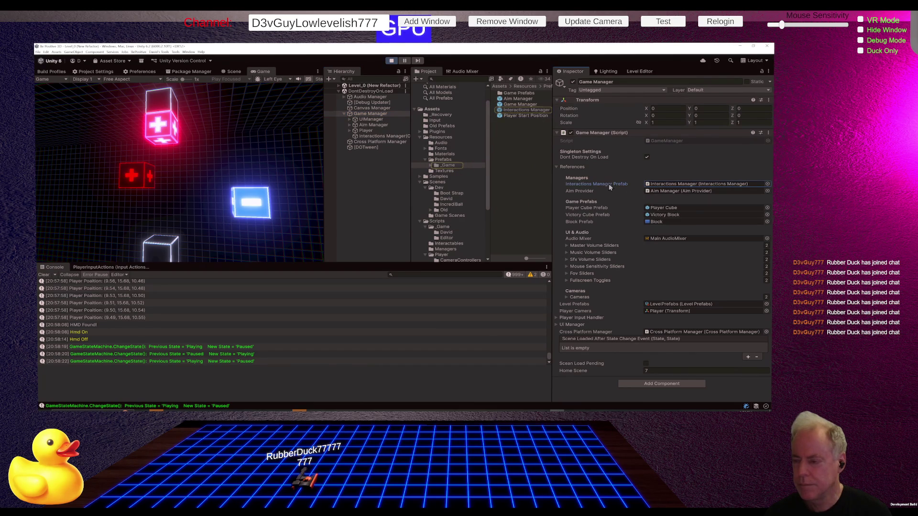
key("alt+Tab")
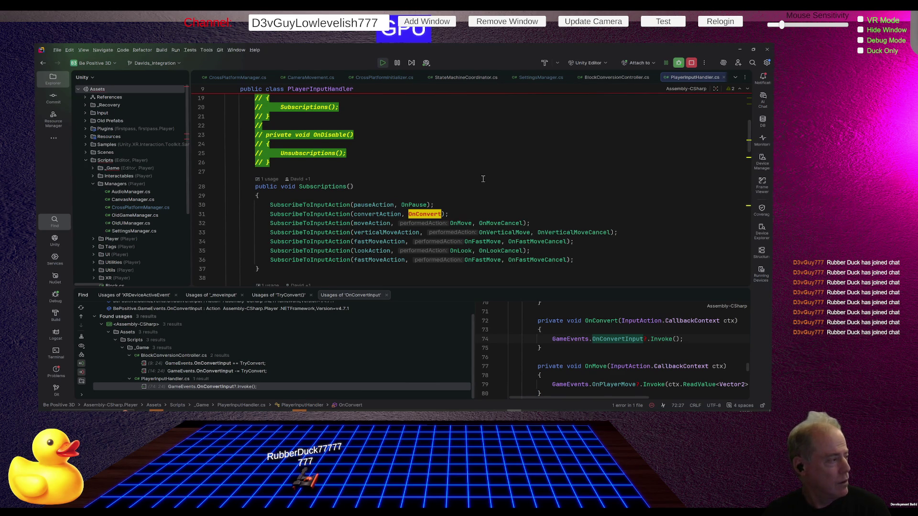
Inspect convertAction in the Subscriptions method and jump to its field declaration
left_click_drag(483, 179, 871, 70)
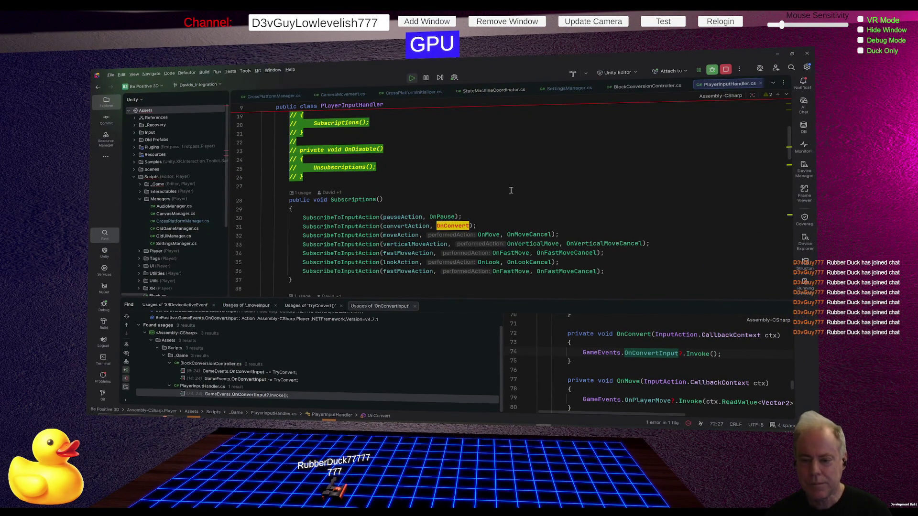
left_click(401, 228)
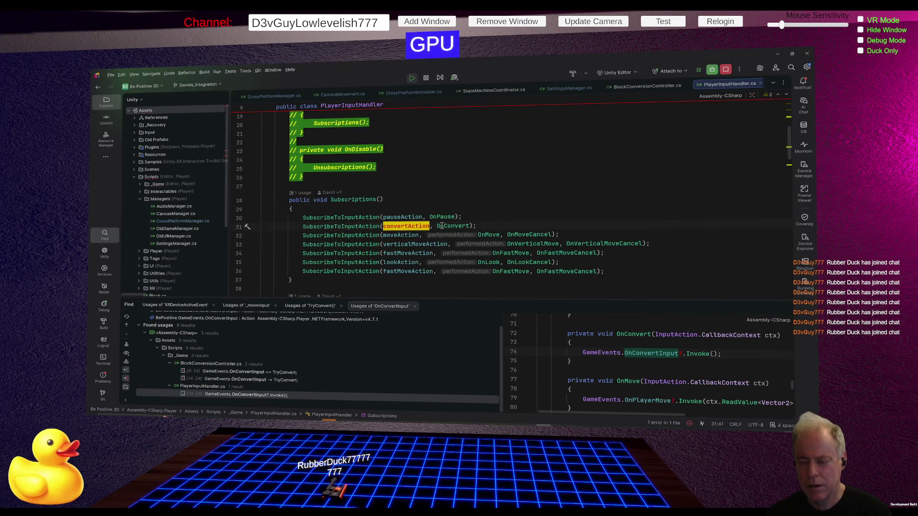
mouse_move(442, 226)
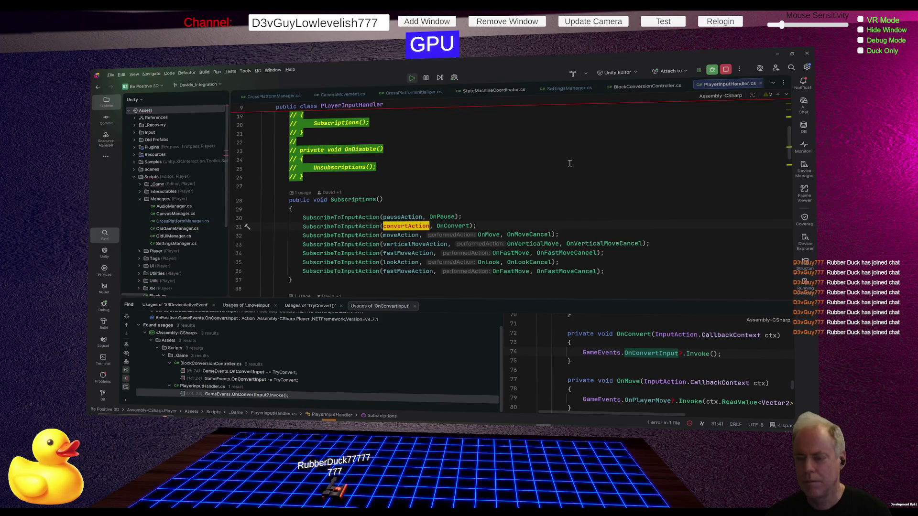
key("Up")
key("Up")
key("Up")
left_click(420, 225)
scroll(450, 211, "up", 6)
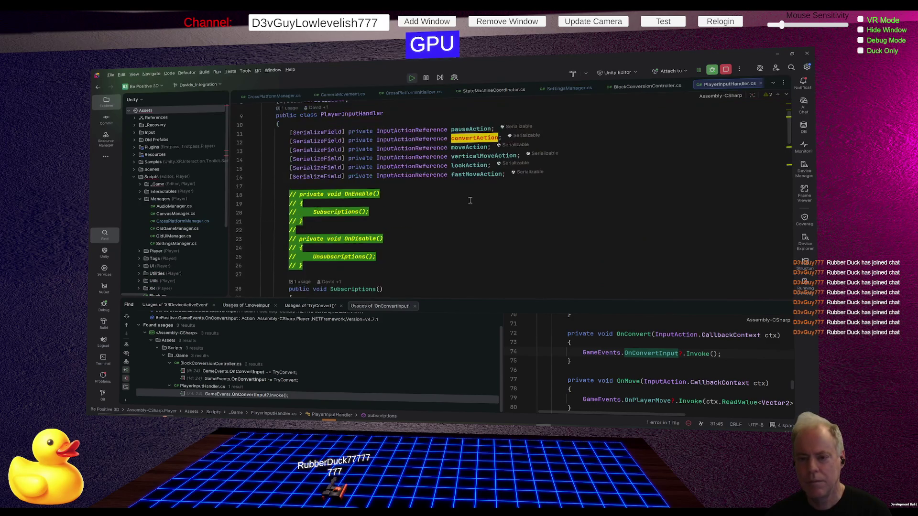
scroll(524, 155, "down", 5)
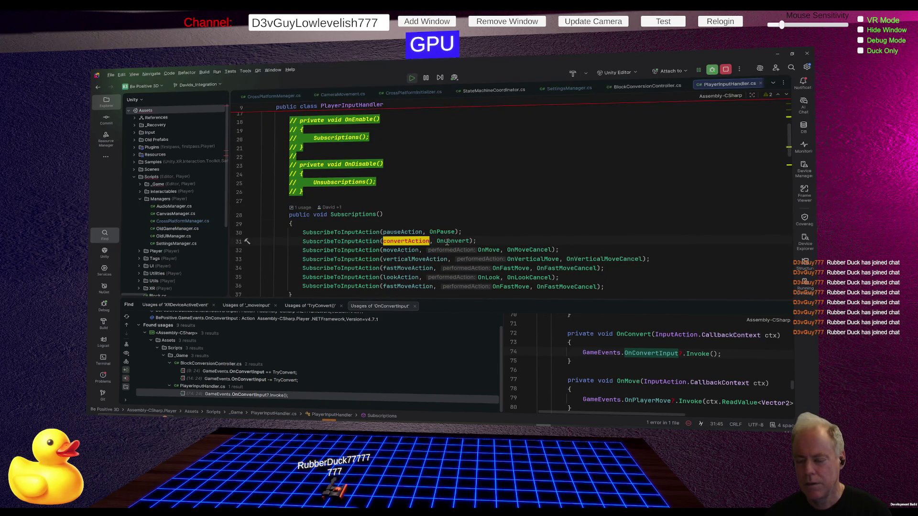
Run Find Usages on OnConvert on line 31 and review the results
right_click(448, 243)
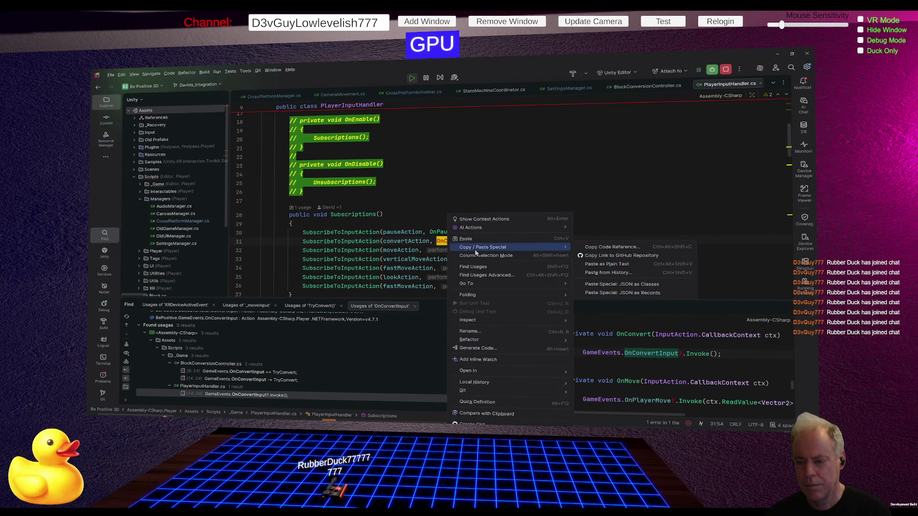
left_click(485, 267)
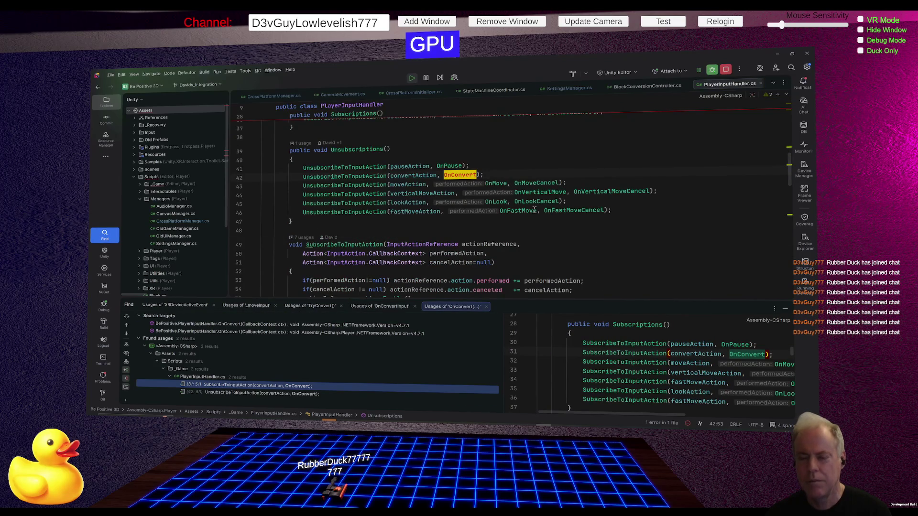
mouse_move(534, 210)
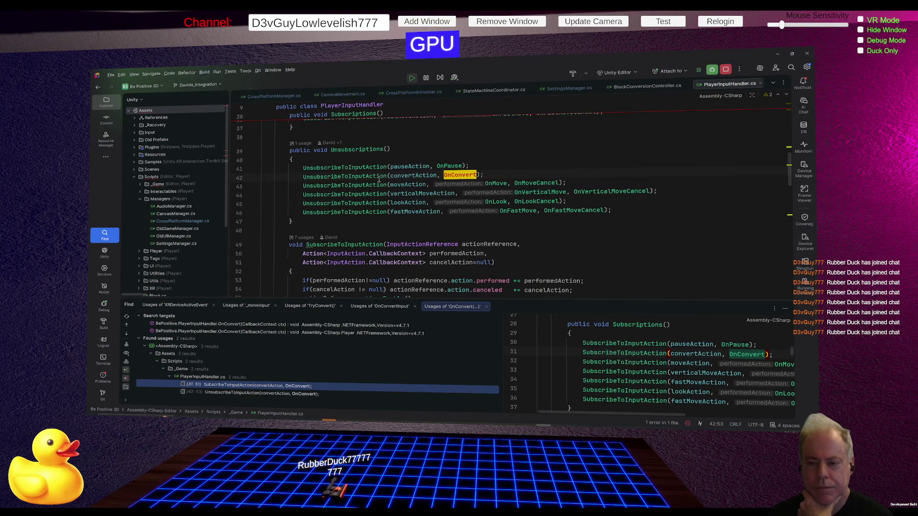
mouse_move(423, 202)
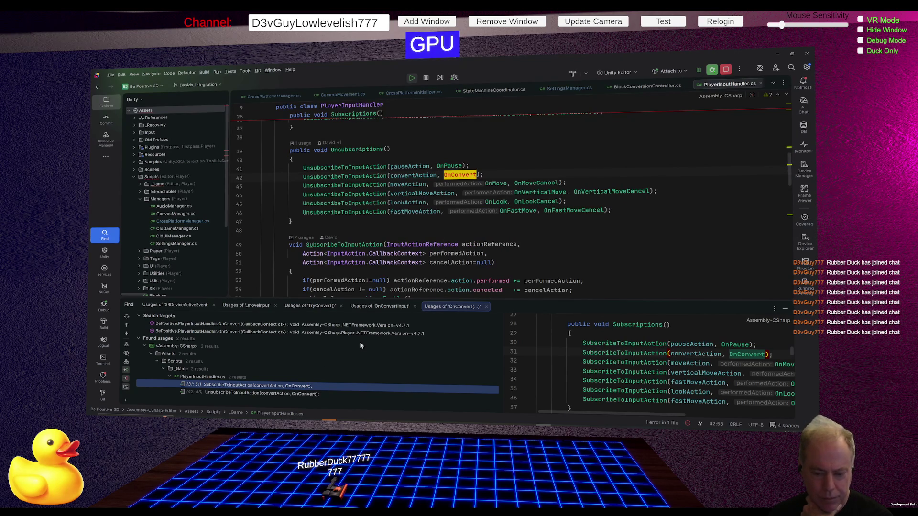
scroll(511, 220, "up", 4)
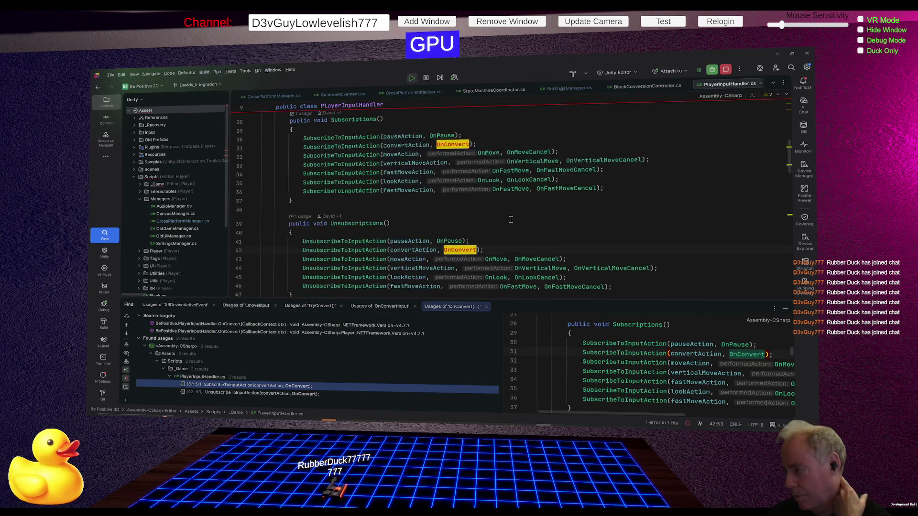
scroll(511, 219, "down", 13)
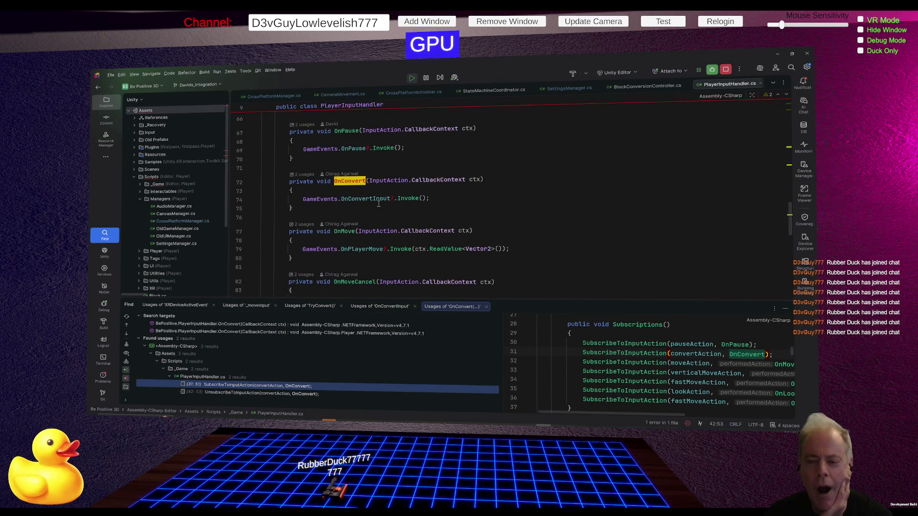
Run Find Usages on the GameEvents.OnConvertInput event on line 74
left_click(362, 200)
right_click(362, 200)
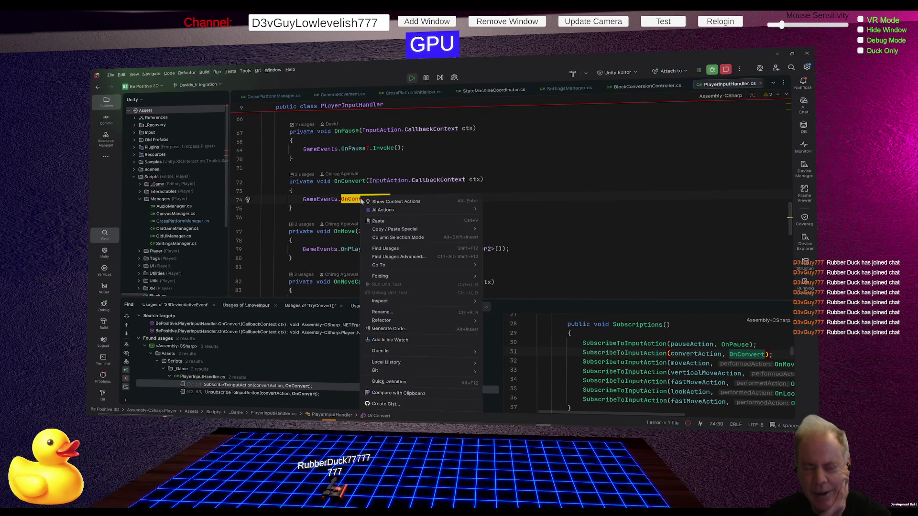
left_click(390, 249)
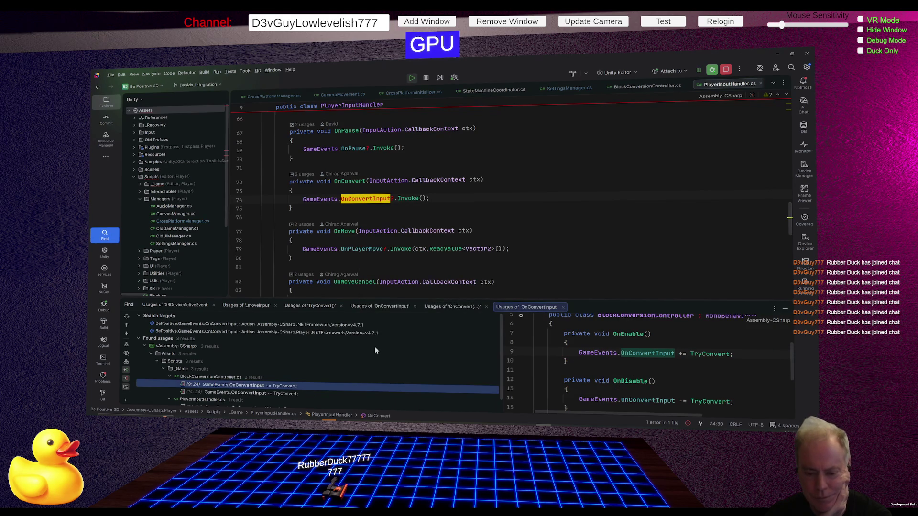
Open BlockConversionController.cs from the usages and highlight TryConvert, aimProvider, and TryGetAimedBlock
double_click(279, 374)
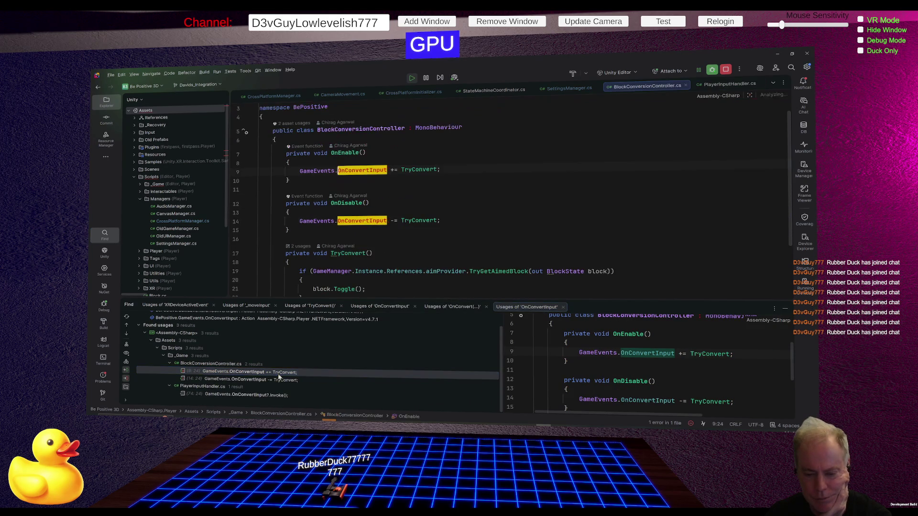
left_click(425, 220)
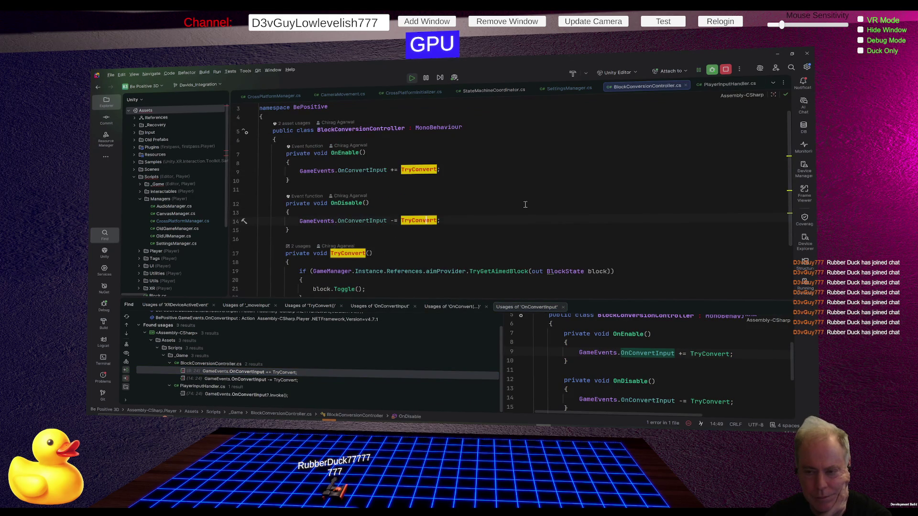
scroll(525, 204, "down", 2)
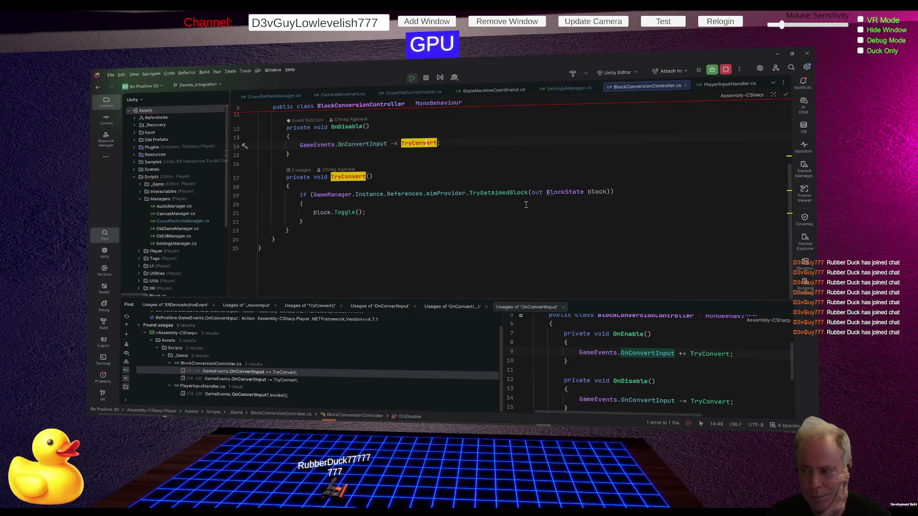
scroll(527, 205, "up", 3)
scroll(527, 206, "down", 4)
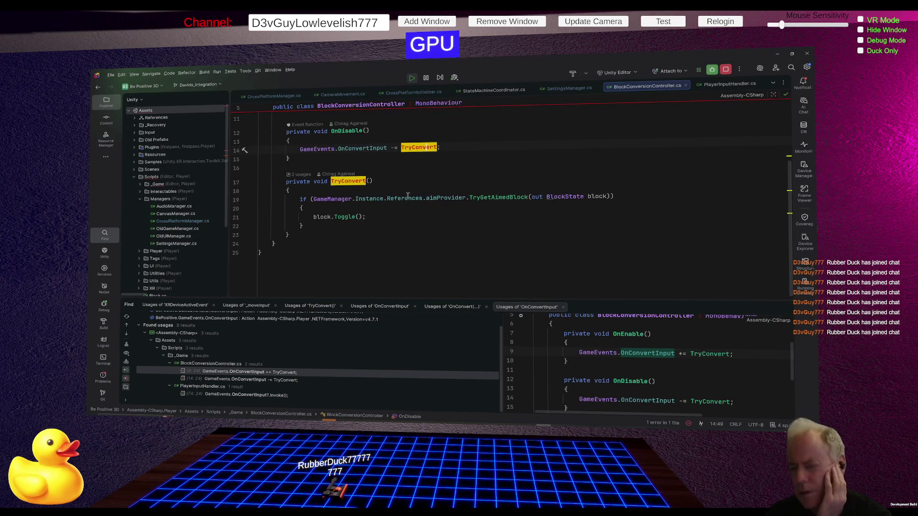
left_click(439, 198)
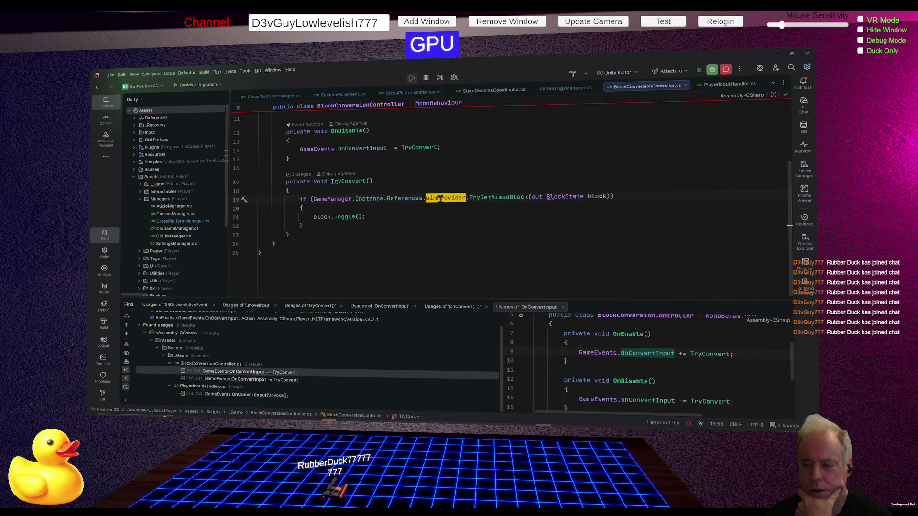
mouse_move(505, 197)
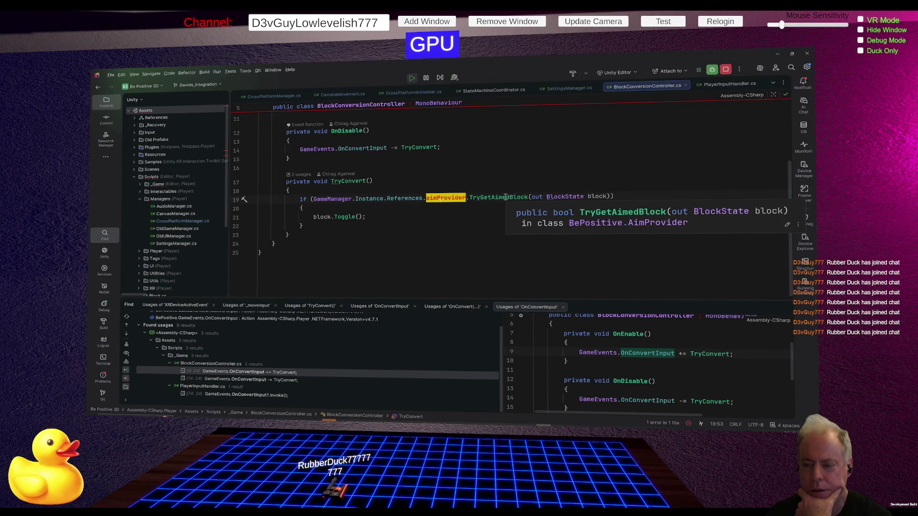
double_click(505, 197)
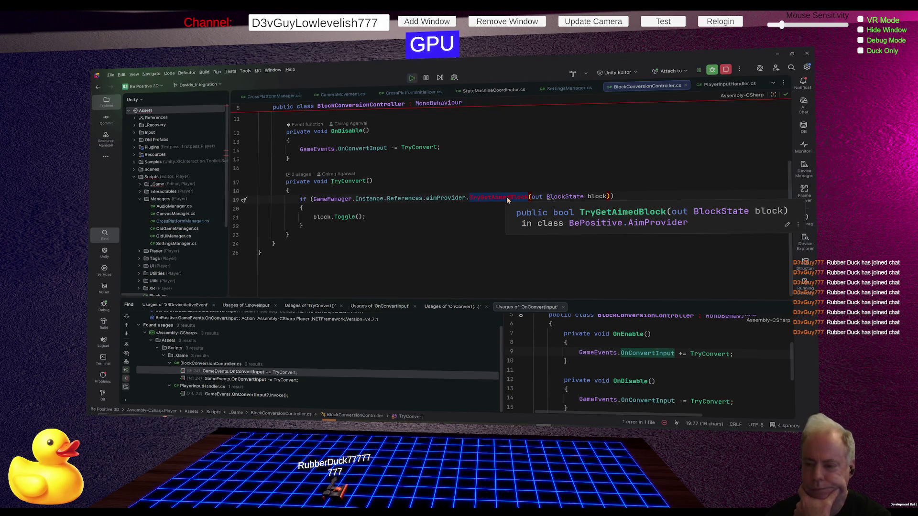
Jump to TryGetAimedBlock's declaration in AimProvider.cs, then switch over to the Unity Editor
left_click(506, 196, "ctrl")
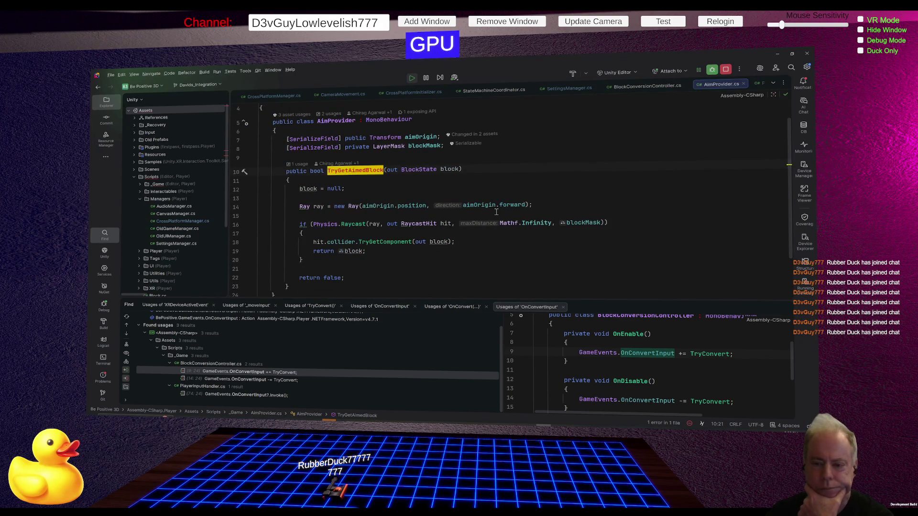
mouse_move(494, 204)
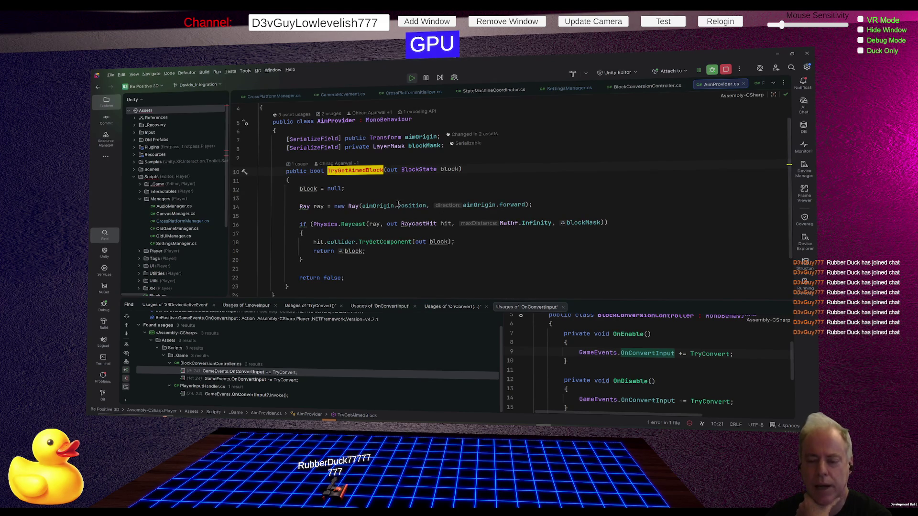
mouse_move(398, 204)
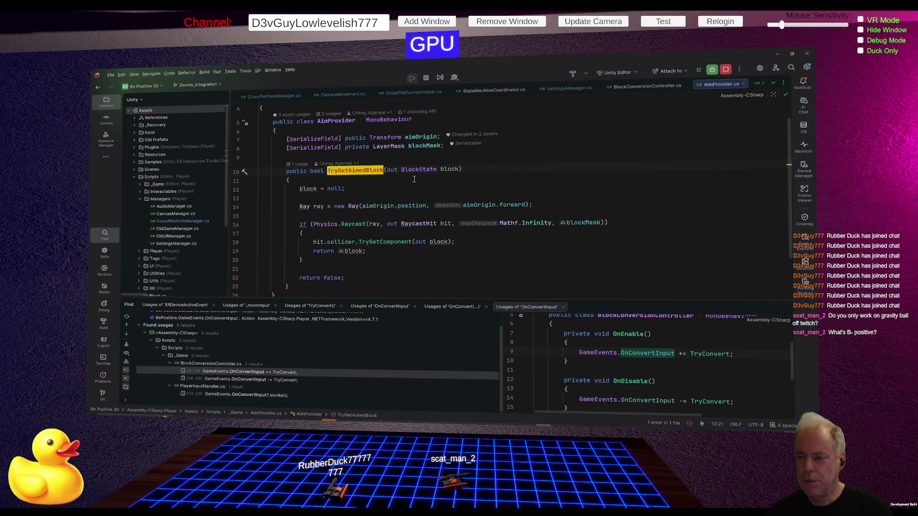
key("alt+Tab")
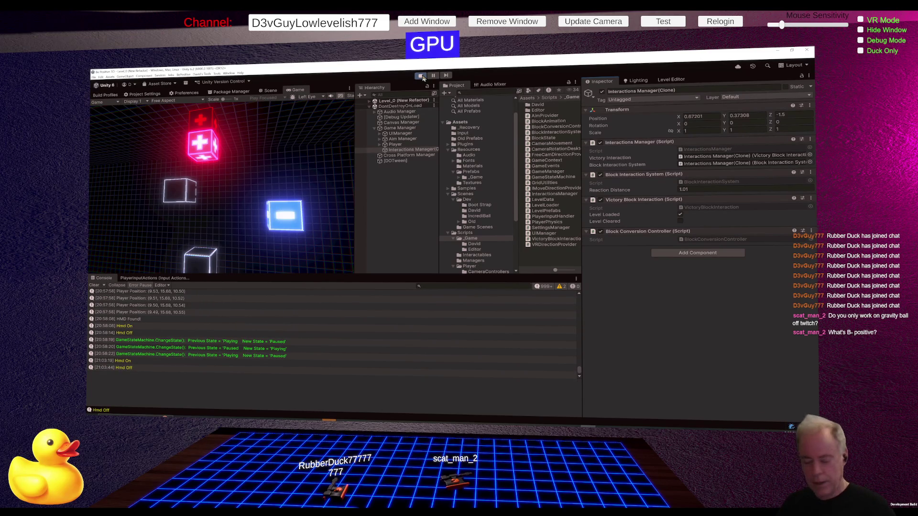
Restart play mode, enter Level_0 from the Be Positive main menu, pause it, and return to Rider
left_click(419, 76)
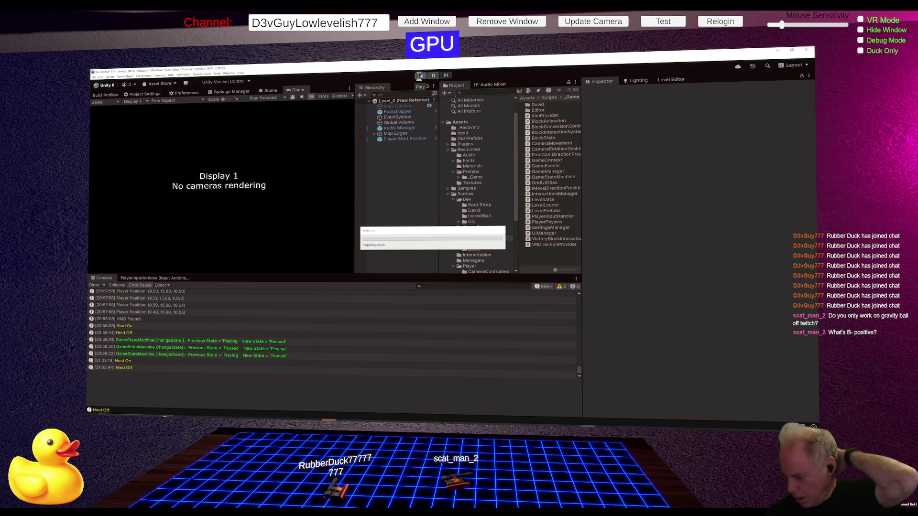
left_click(419, 77)
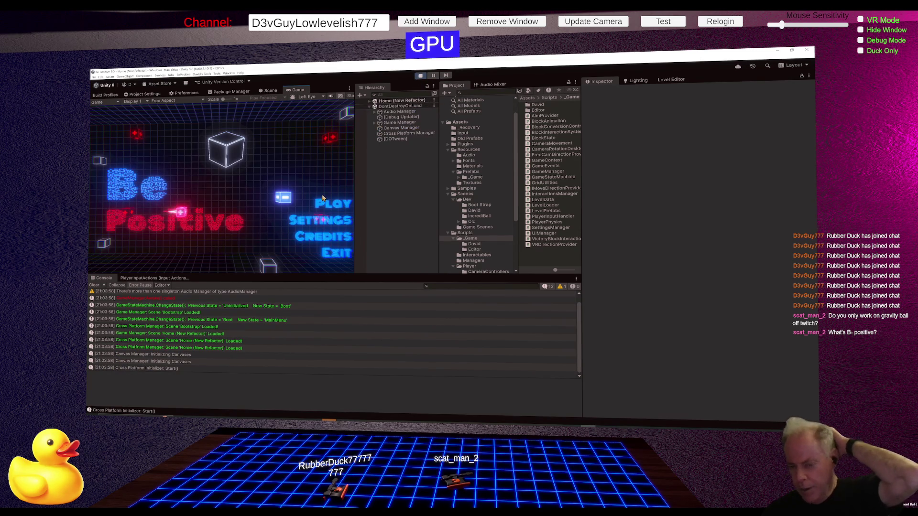
left_click(330, 203)
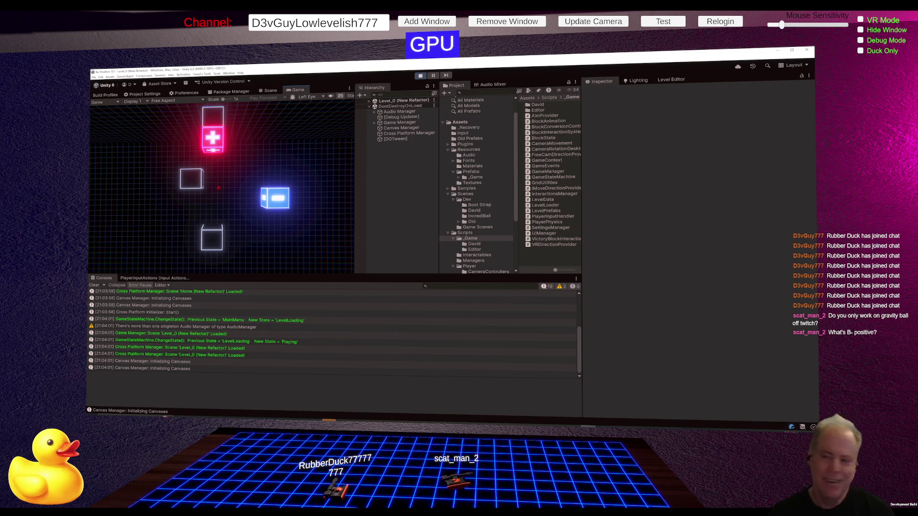
key("Escape")
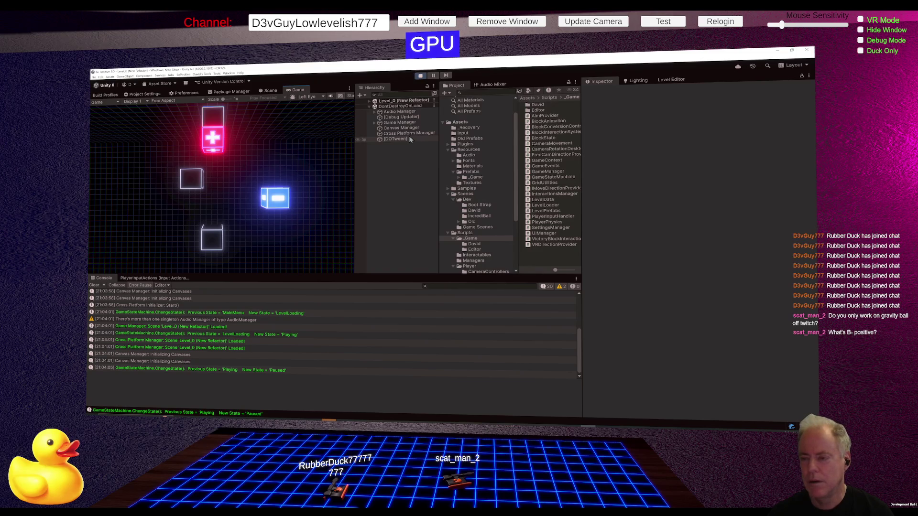
key("alt+Tab")
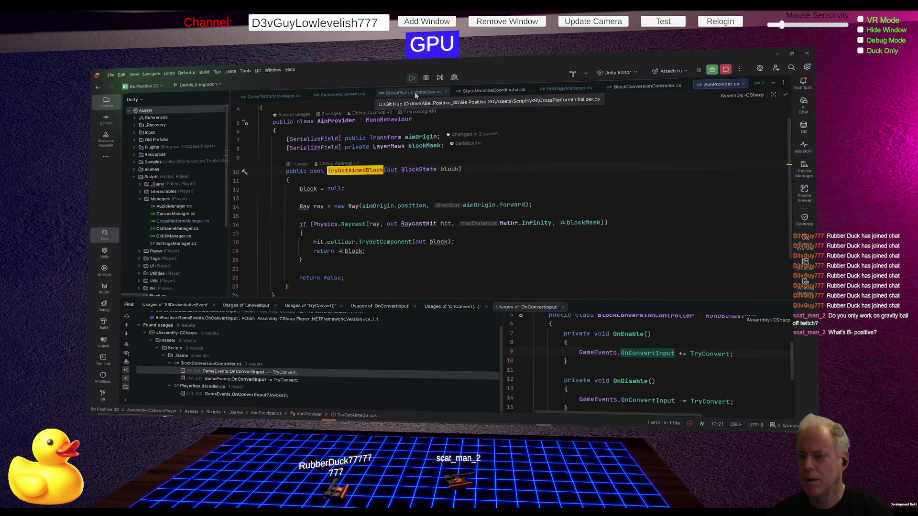
Open SettingsManager.cs and run a quick in-file search for 'mous'
left_click(568, 88)
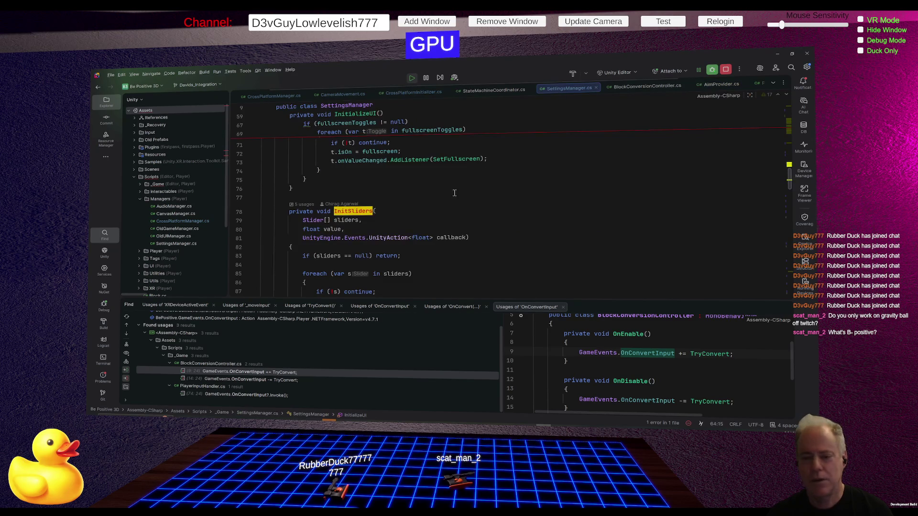
scroll(435, 193, "down", 5)
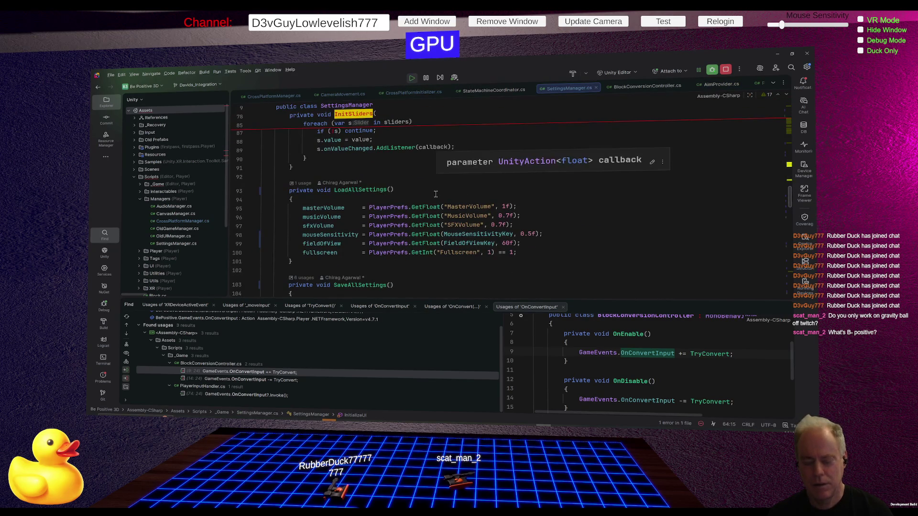
key("ctrl+f")
type("mous")
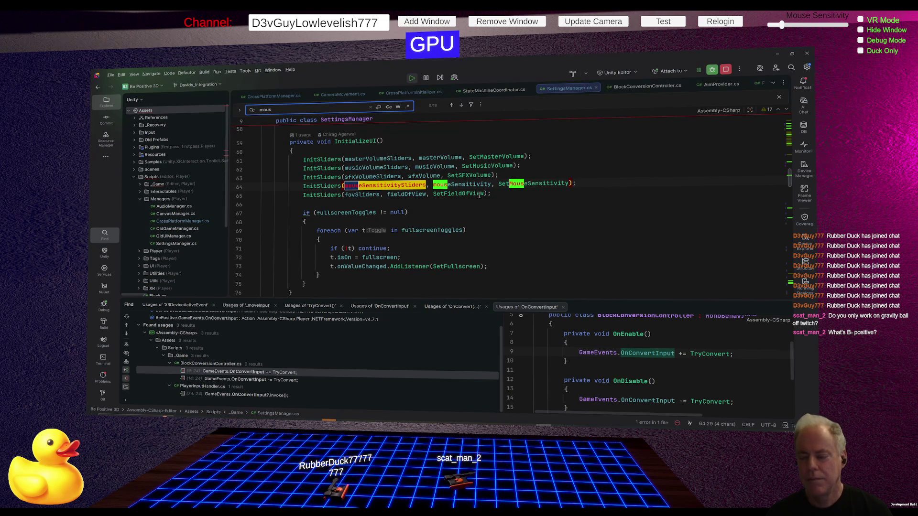
key("Escape")
Highlight mouseSensitivity usages on line 64 and scroll through its field and the constructor
left_click(466, 186)
scroll(499, 233, "up", 10)
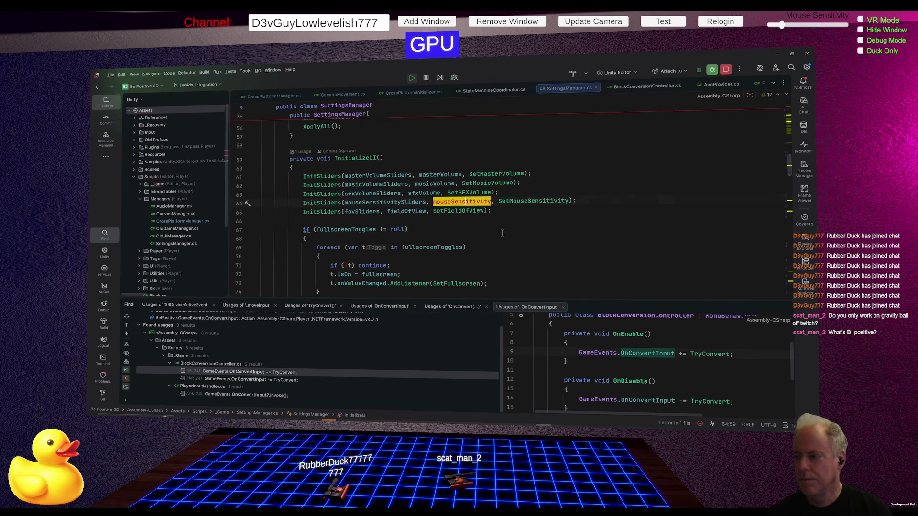
scroll(499, 232, "up", 2)
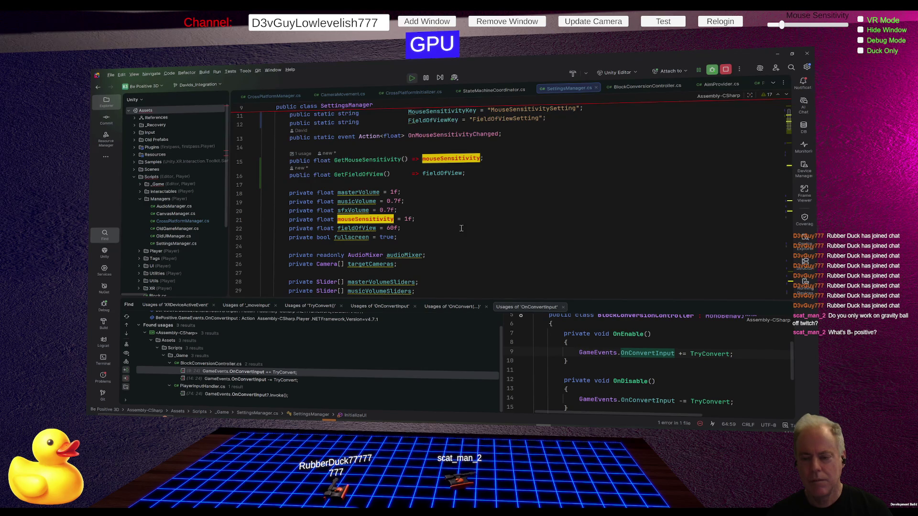
scroll(465, 229, "down", 5)
scroll(465, 229, "down", 6)
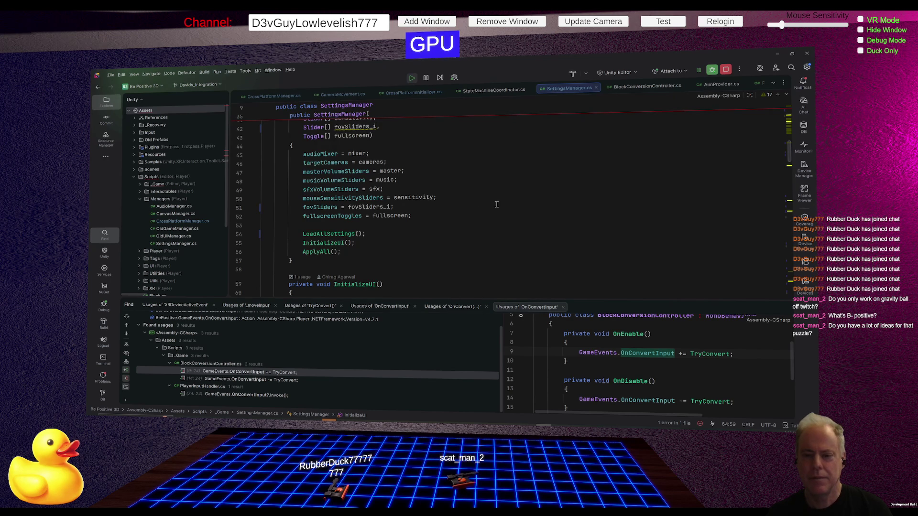
Scroll SettingsManager.cs down to LoadAllSettings and SaveAllSettings, then switch to the browser's Trello board
scroll(506, 207, "down", 8)
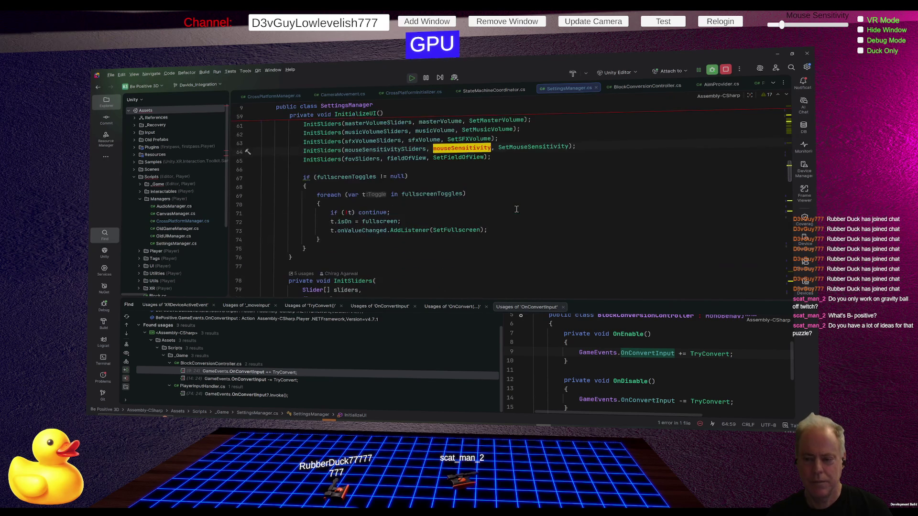
scroll(514, 212, "down", 4)
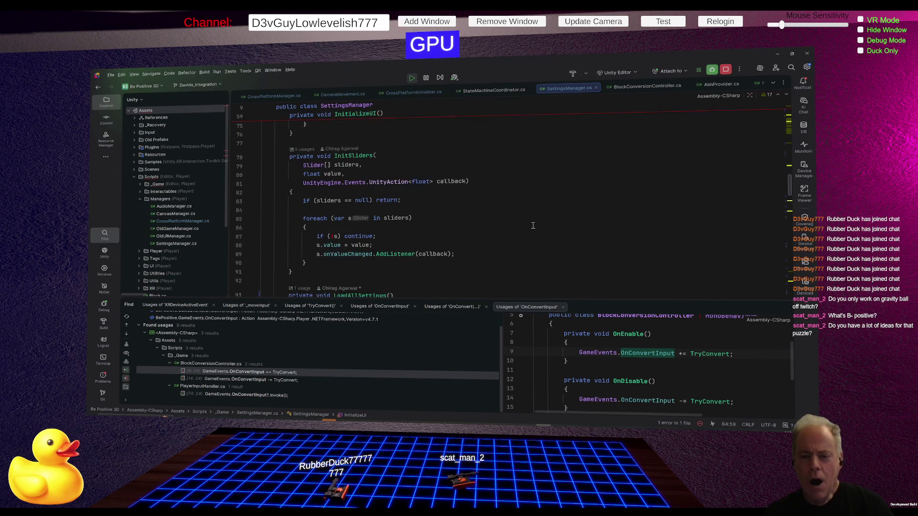
scroll(536, 228, "down", 5)
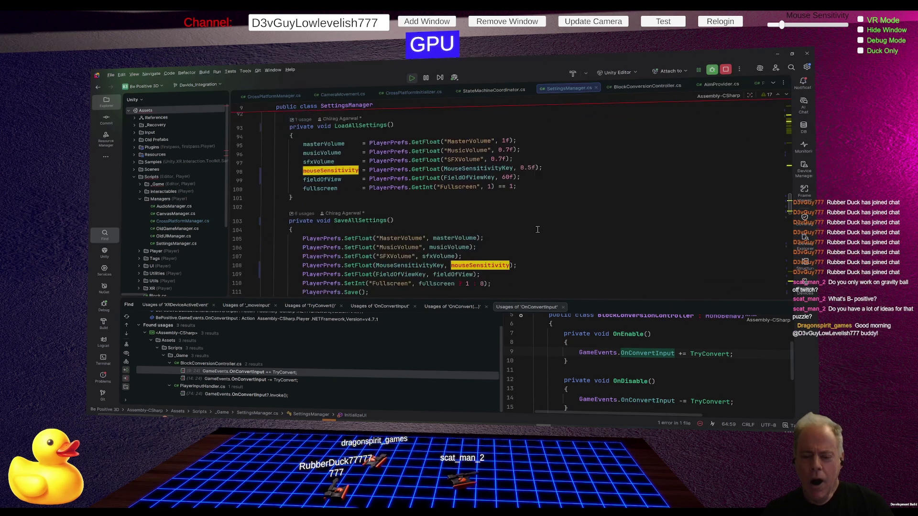
scroll(537, 229, "down", 2)
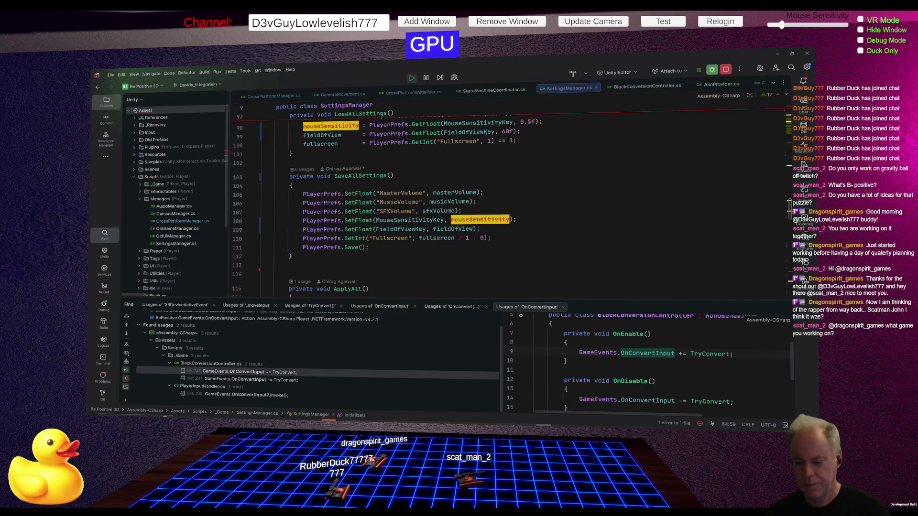
key("alt+Tab")
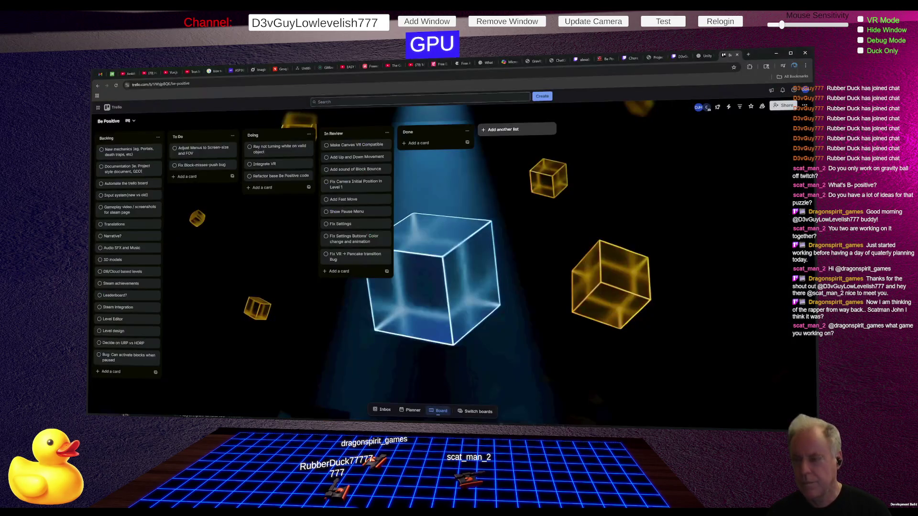
Open a followed streamer's live Twitch channel and post a greeting to the streamer by name in chat
left_click(685, 57)
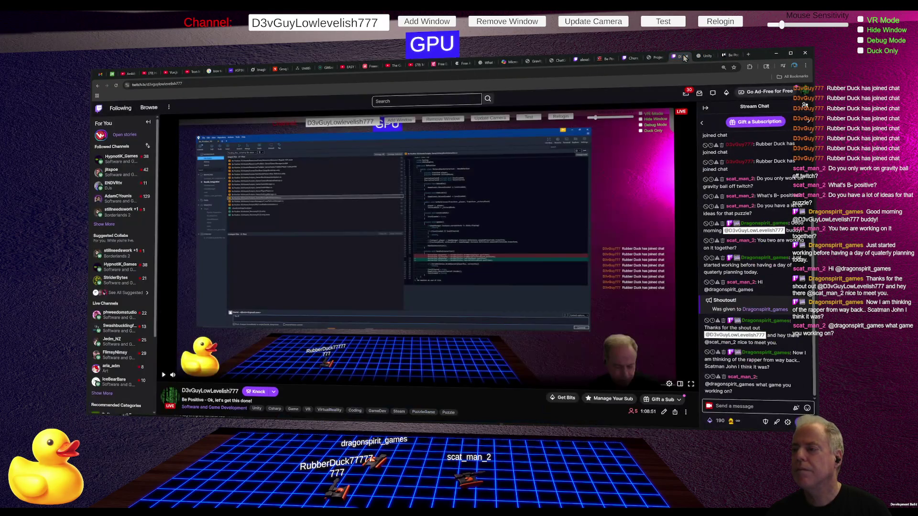
left_click(125, 211)
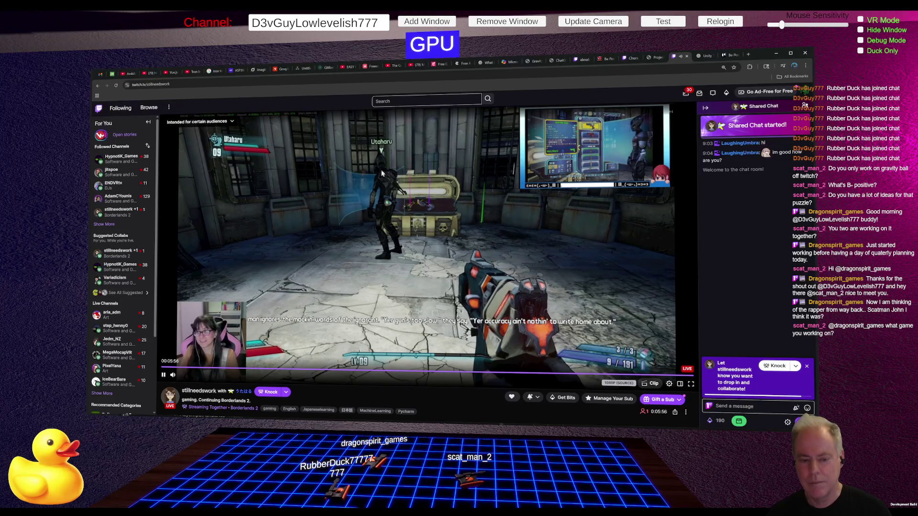
left_click(735, 406)
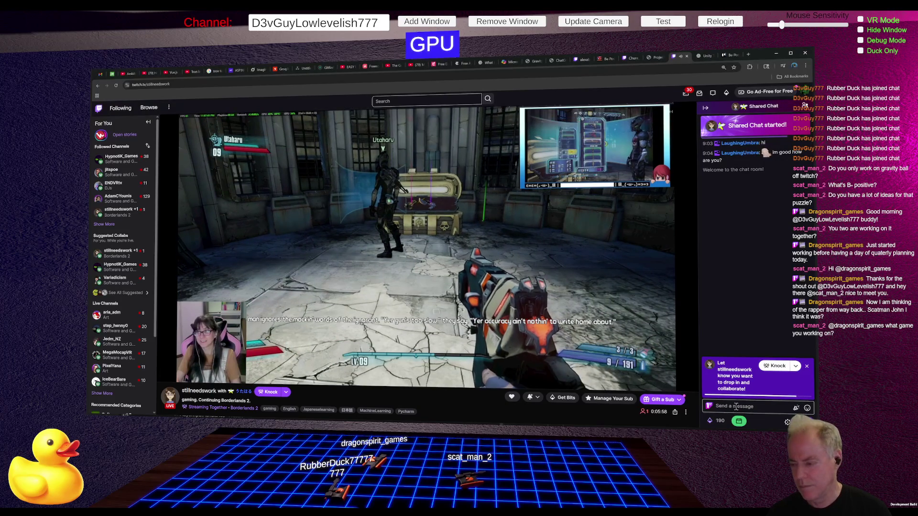
type("Hi")
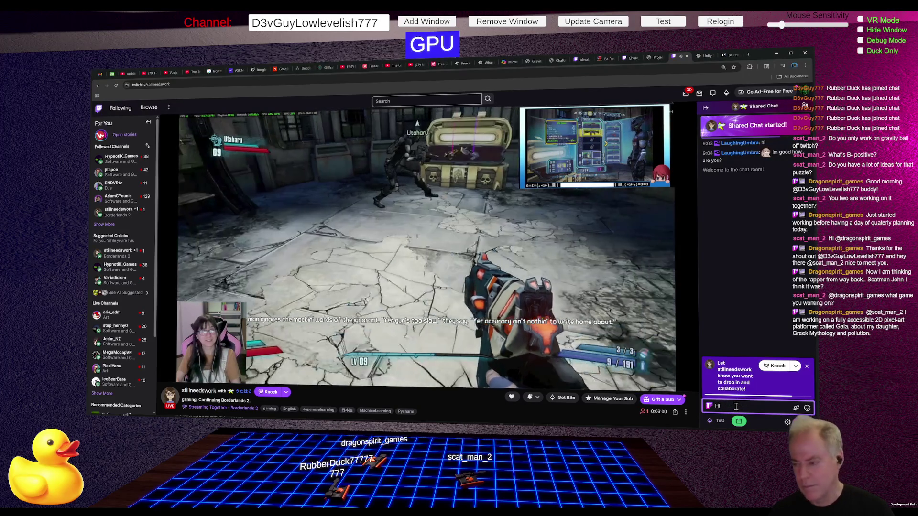
type(" Still")
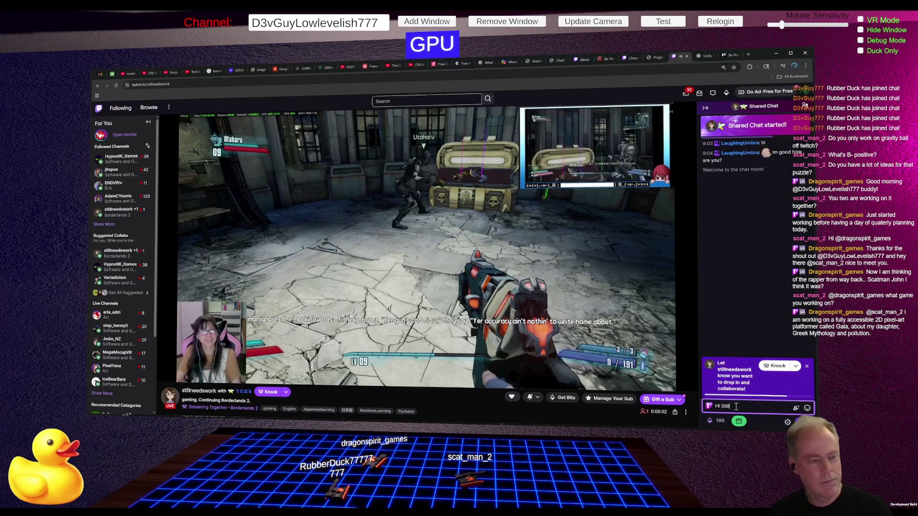
type("son")
key("Return")
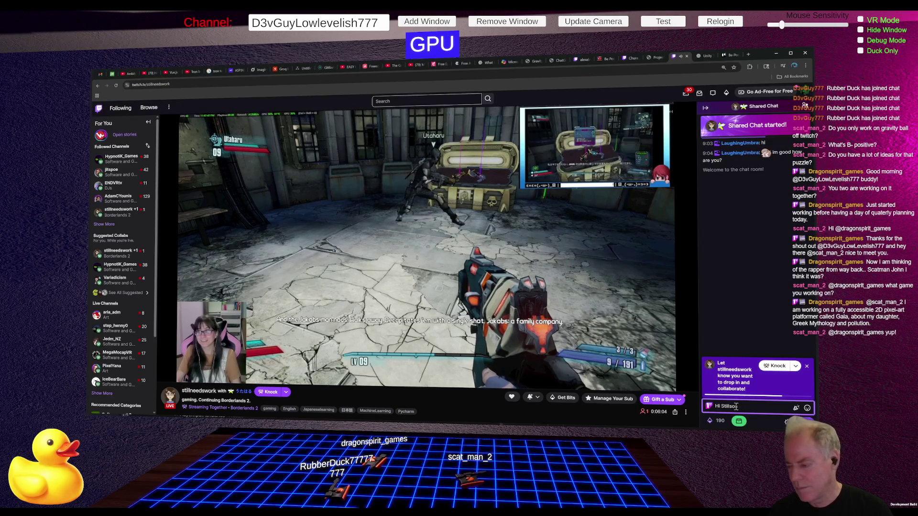
Send 'Smile your on Live' with three duck emotes, then another duck-emote message
type("Smile")
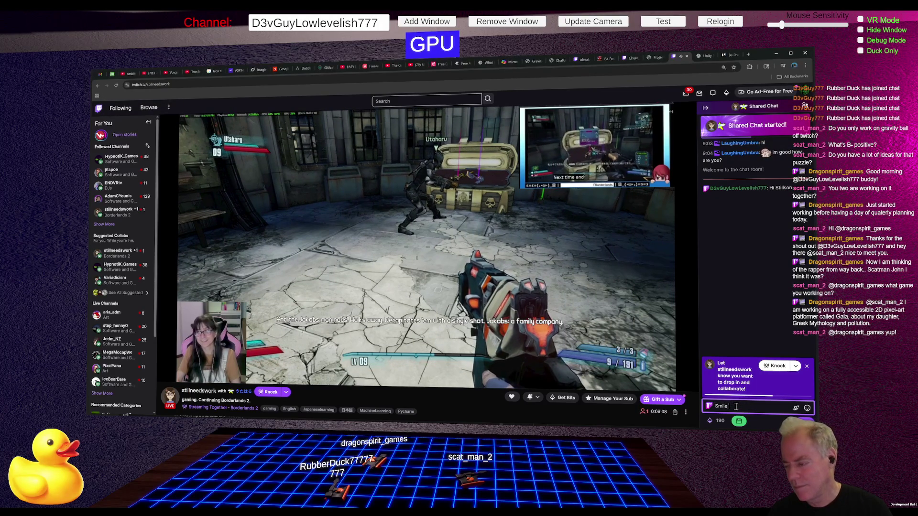
type(" your on Live")
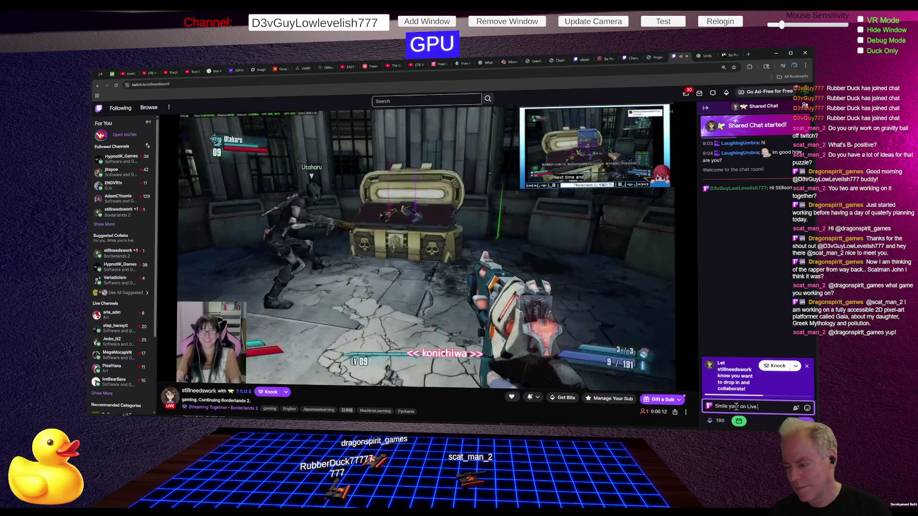
left_click(806, 407)
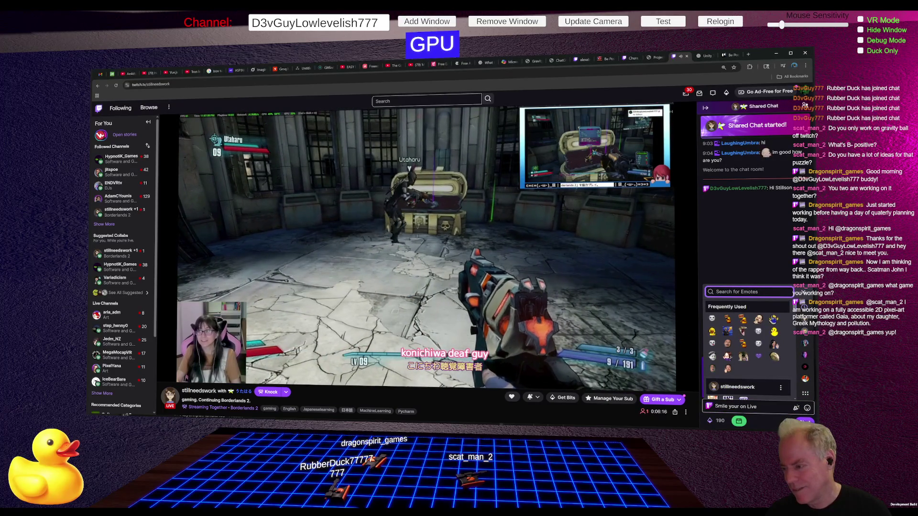
left_click(774, 320)
left_click(774, 320)
left_click(774, 320)
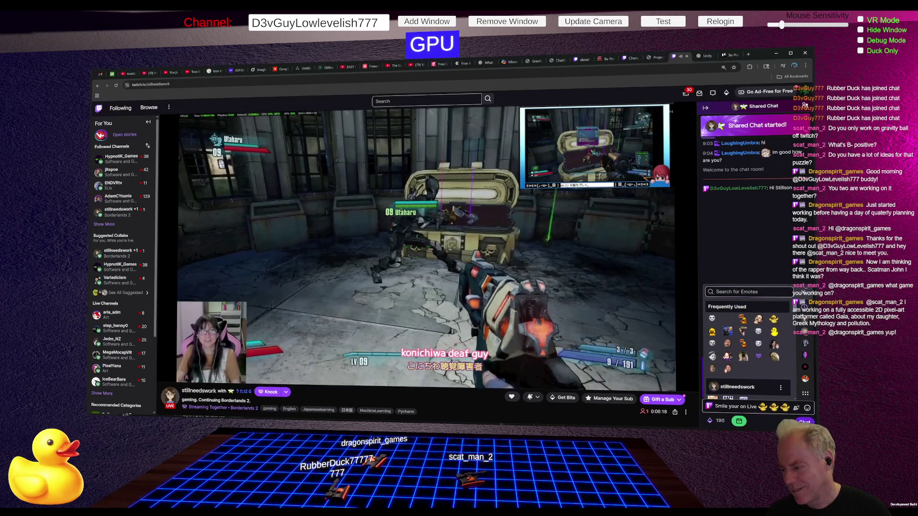
key("Return")
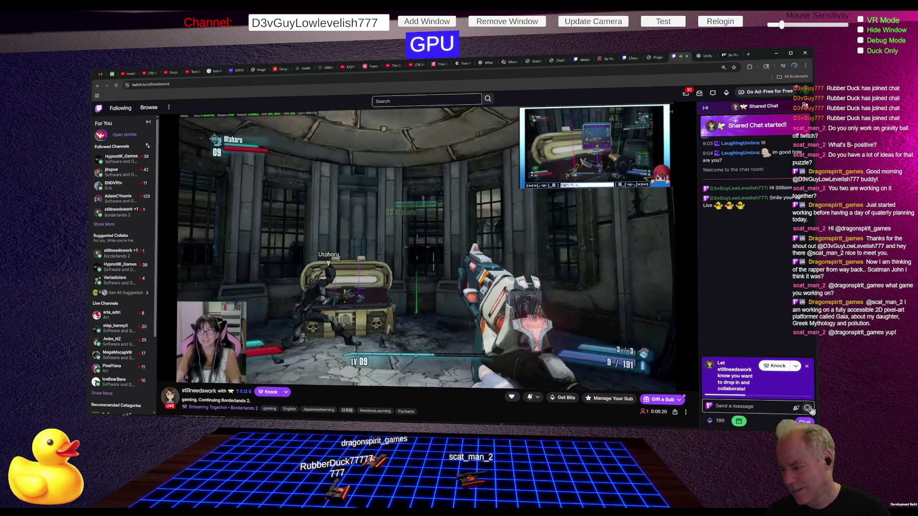
left_click(806, 409)
left_click(711, 331)
left_click(800, 420)
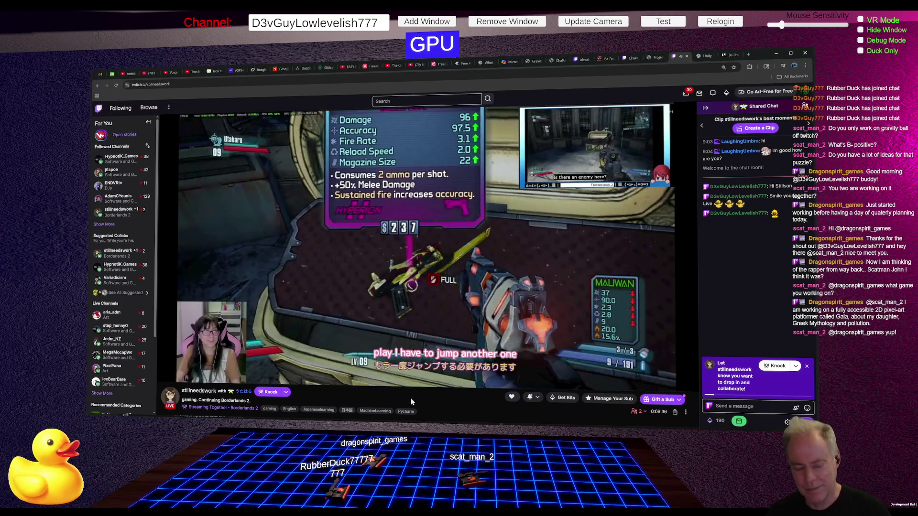
Watch the Twitch stream, then switch via the Unity Editor back to SettingsManager.cs in Rider
mouse_move(401, 368)
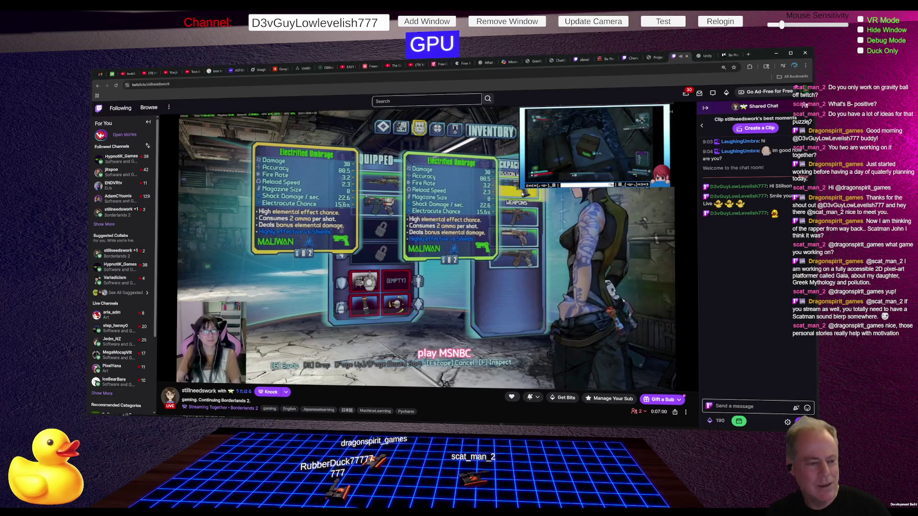
mouse_move(404, 229)
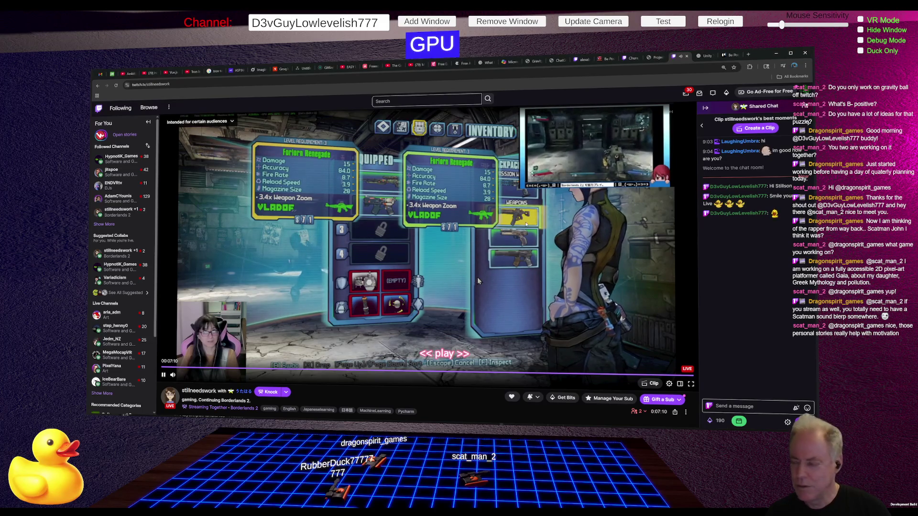
mouse_move(486, 265)
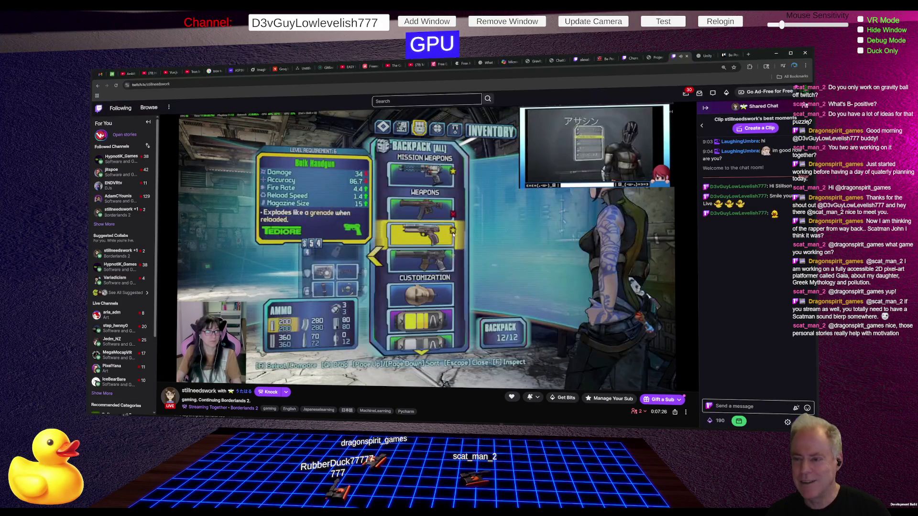
key("alt+Tab")
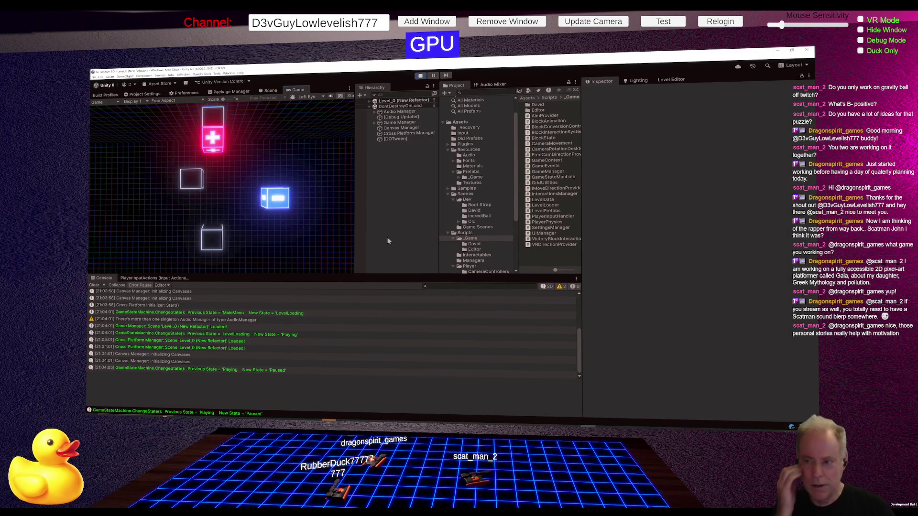
key("alt+Tab")
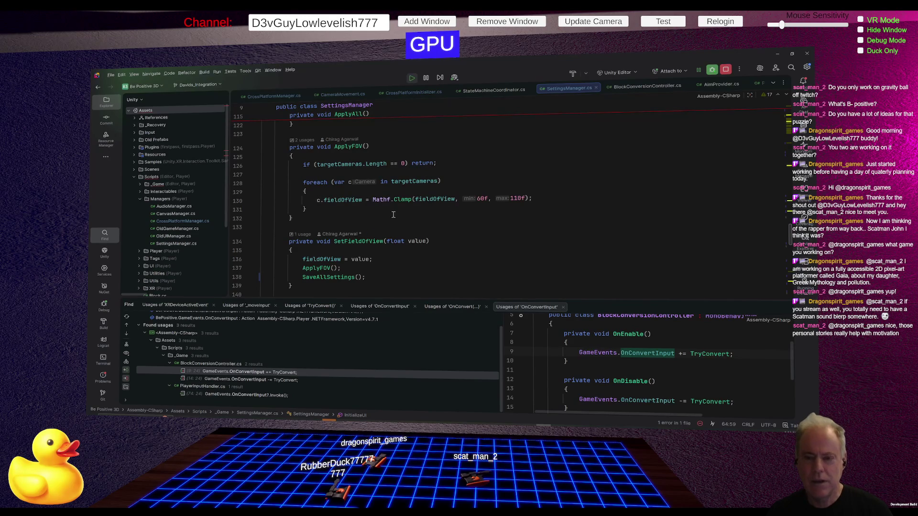
Search SettingsManager.cs for 'mouse' and browse the matches
scroll(401, 214, "up", 2)
key("ctrl+f")
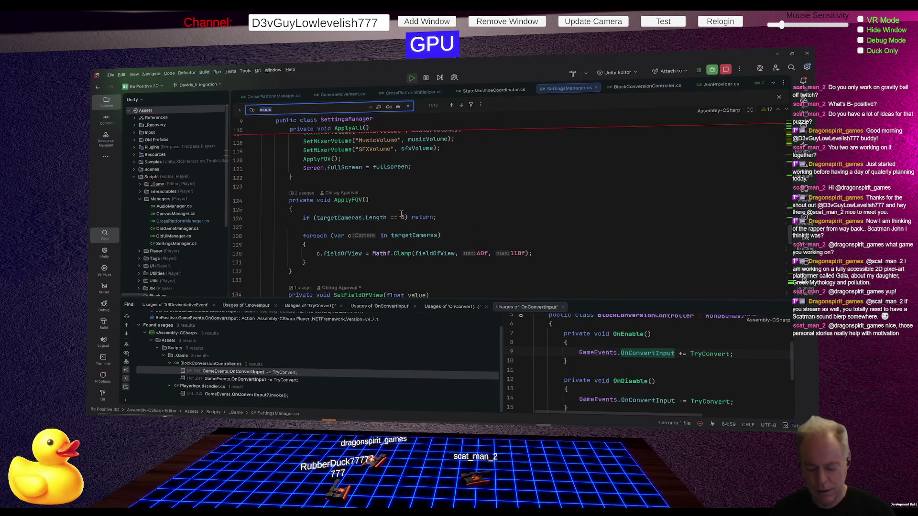
type("mouse")
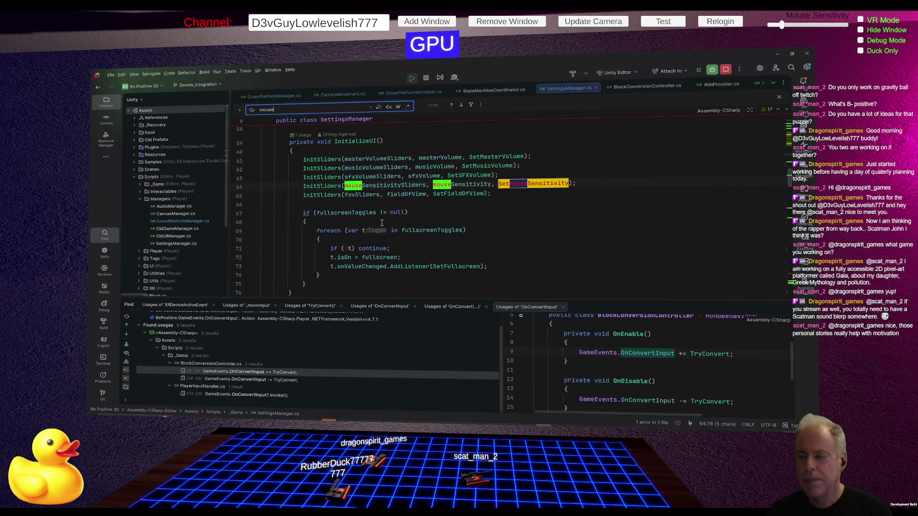
scroll(493, 213, "up", 6)
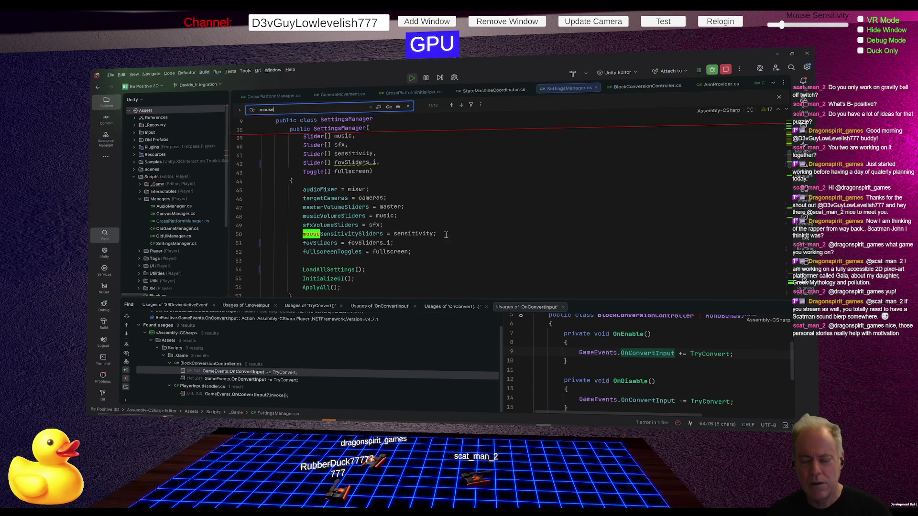
Highlight usages of the sensitivity parameter and the SettingsManager constructor up to mouseSensitivitySliders
left_click(412, 233)
scroll(531, 214, "up", 2)
scroll(532, 213, "up", 1)
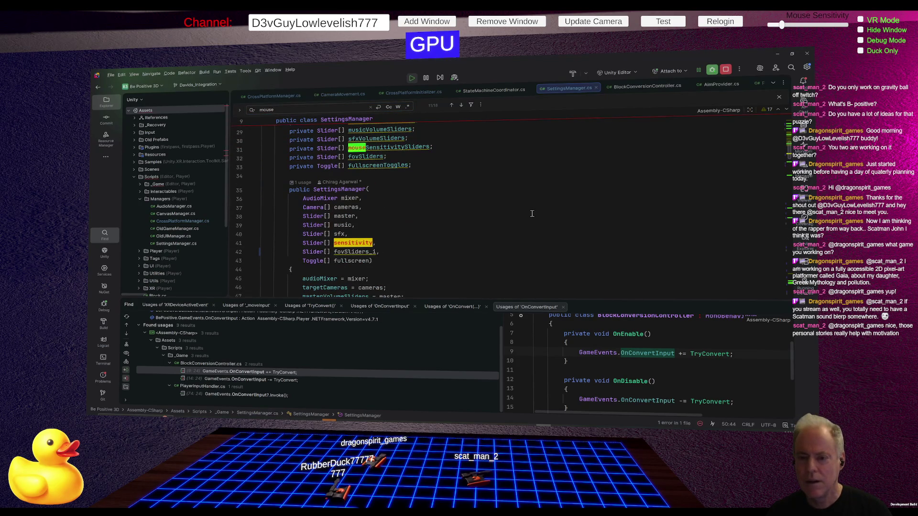
scroll(532, 214, "up", 3)
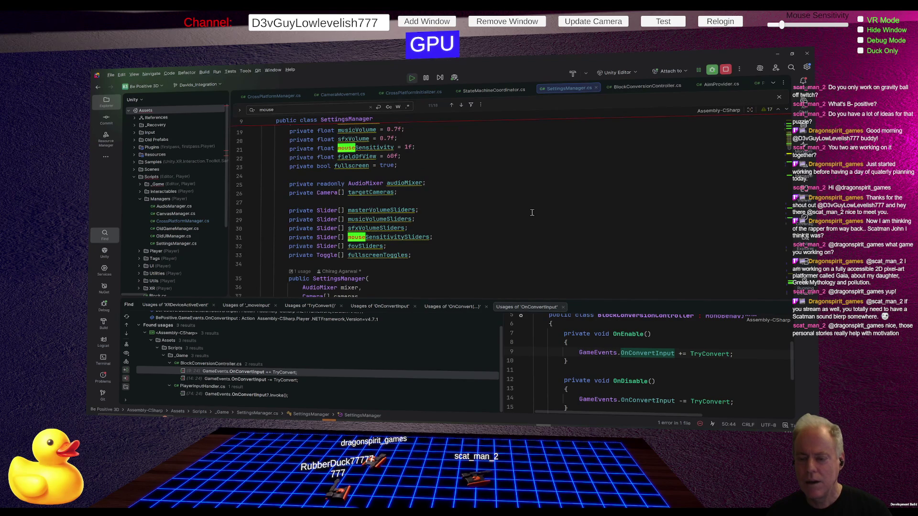
scroll(526, 205, "down", 7)
scroll(527, 205, "up", 3)
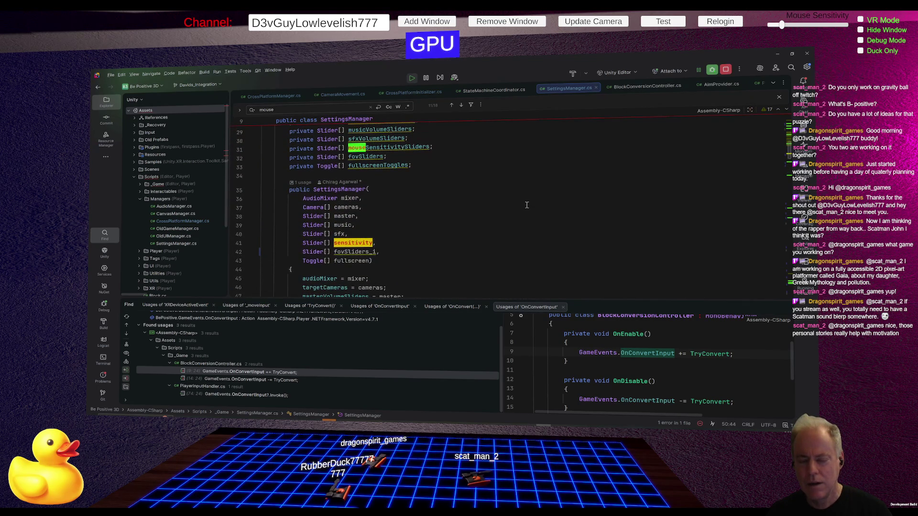
left_click(331, 190)
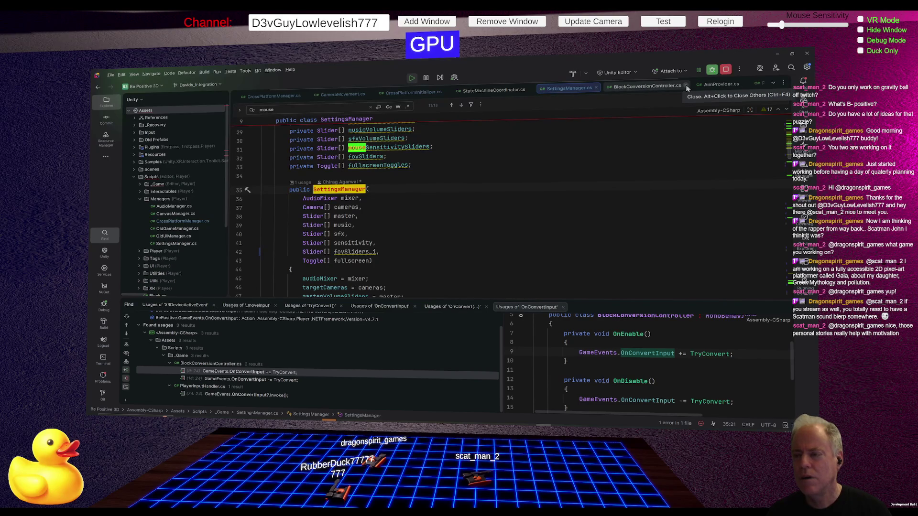
Close StateMachineCoordinator.cs, scroll through CrossPlatformInitializer.cs, then close it too
left_click(526, 89)
left_click(530, 90)
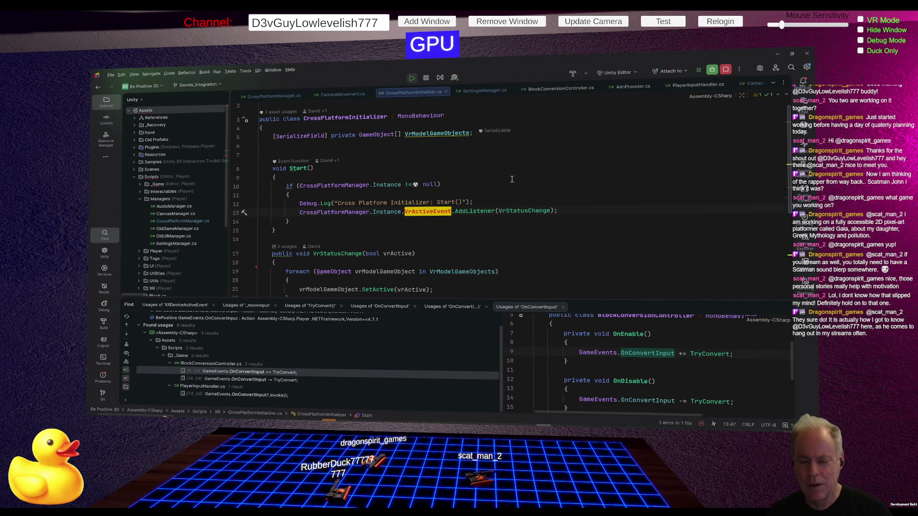
scroll(555, 180, "down", 5)
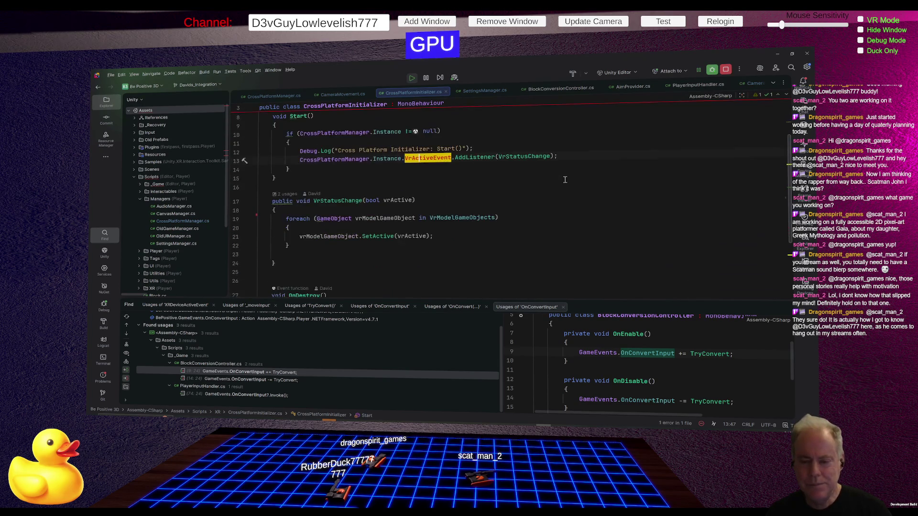
scroll(565, 180, "down", 3)
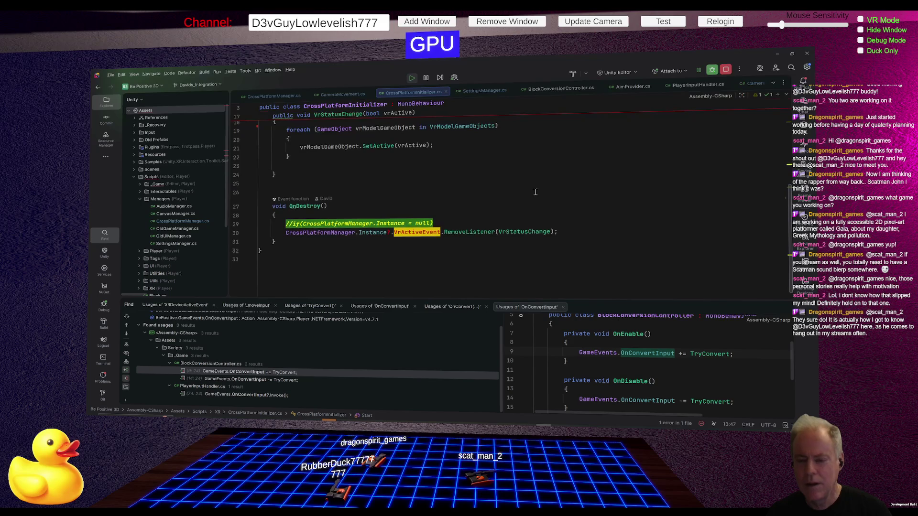
scroll(535, 192, "up", 2)
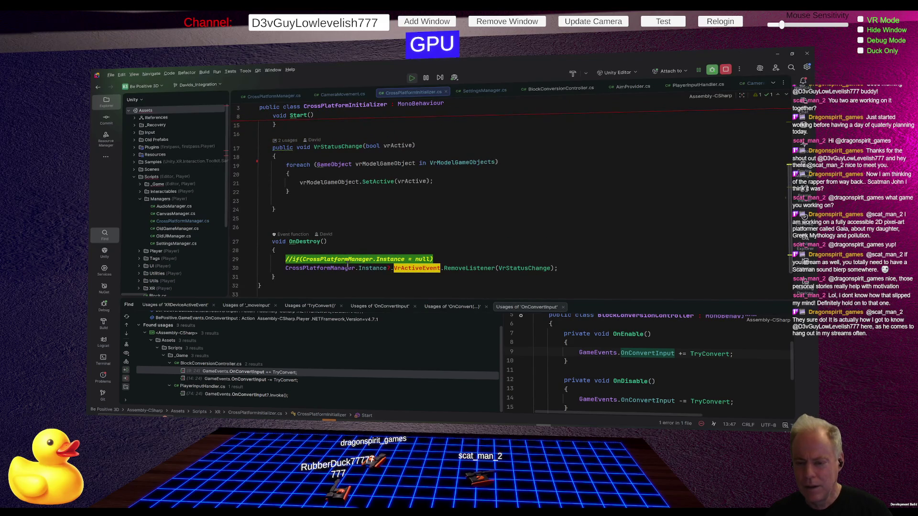
scroll(548, 206, "up", 5)
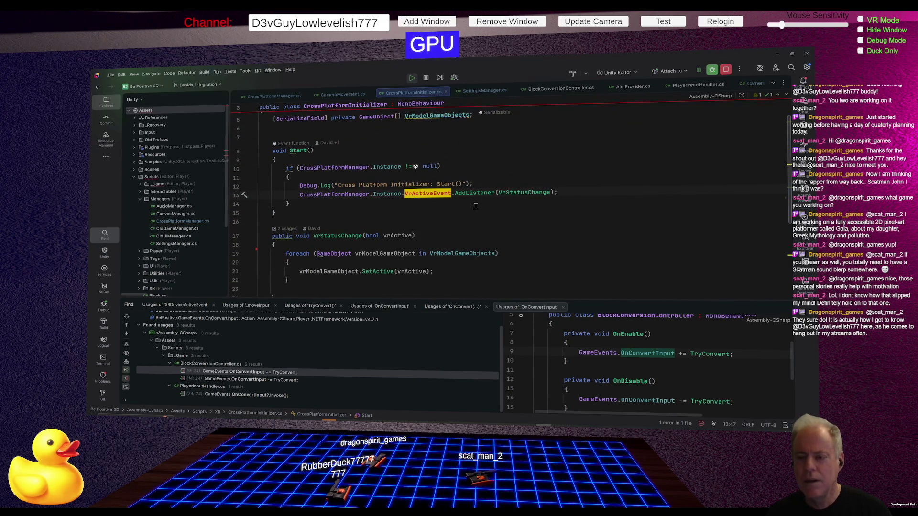
scroll(479, 218, "up", 1)
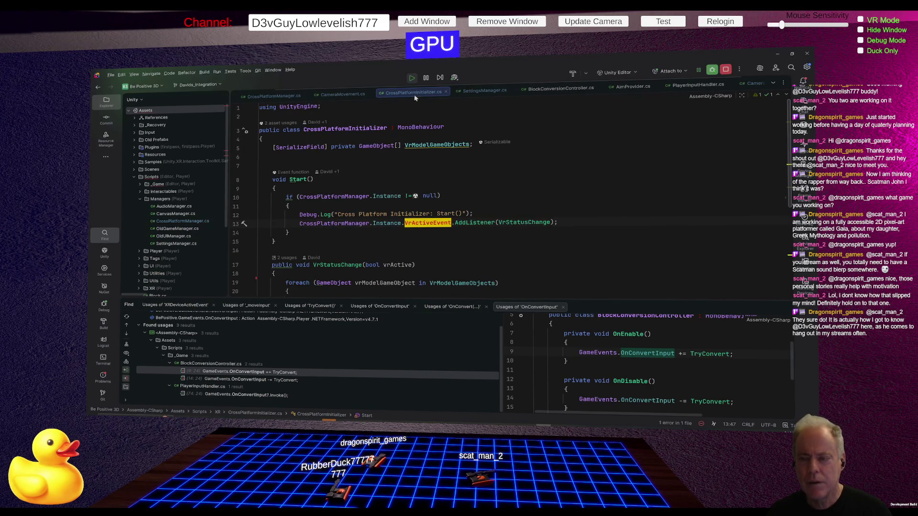
left_click(446, 91)
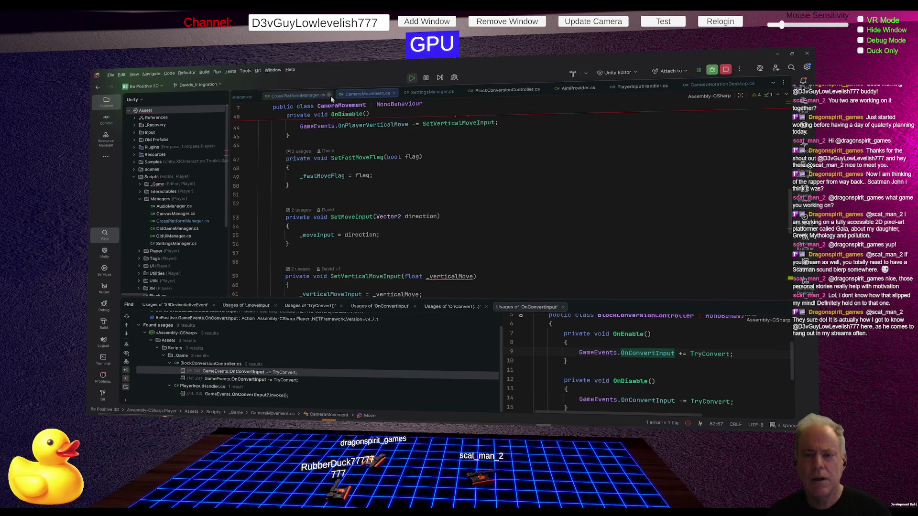
Close the CrossPlatformManager, CameraRotationDesktop and PlayerInputHandler tabs, then glance at Twitch and return
left_click(329, 95)
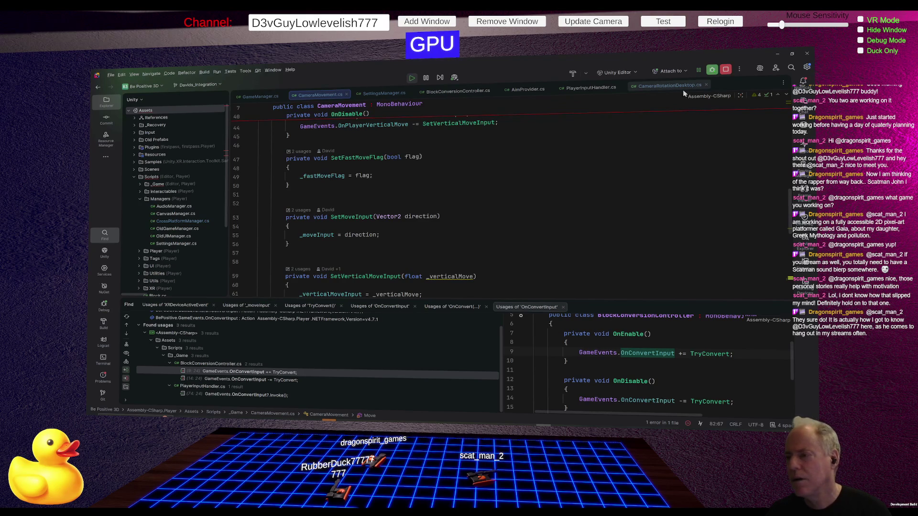
left_click(707, 84)
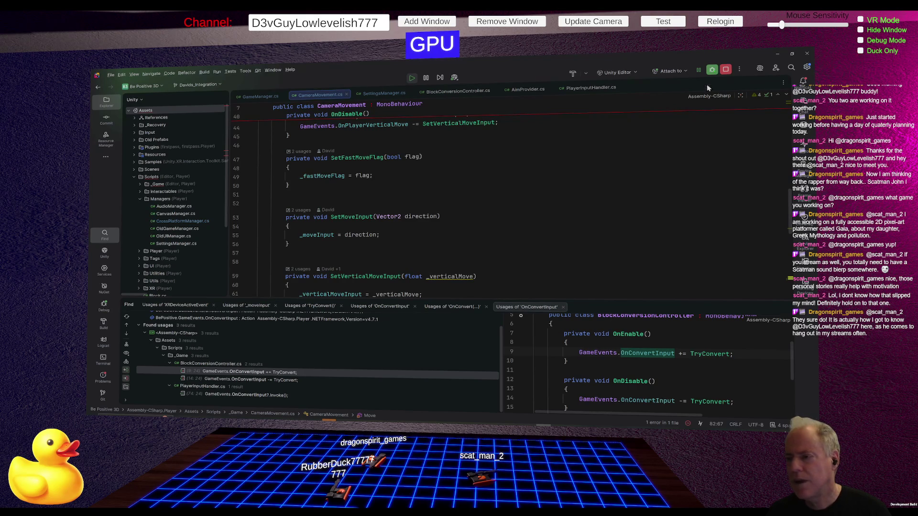
left_click(619, 87)
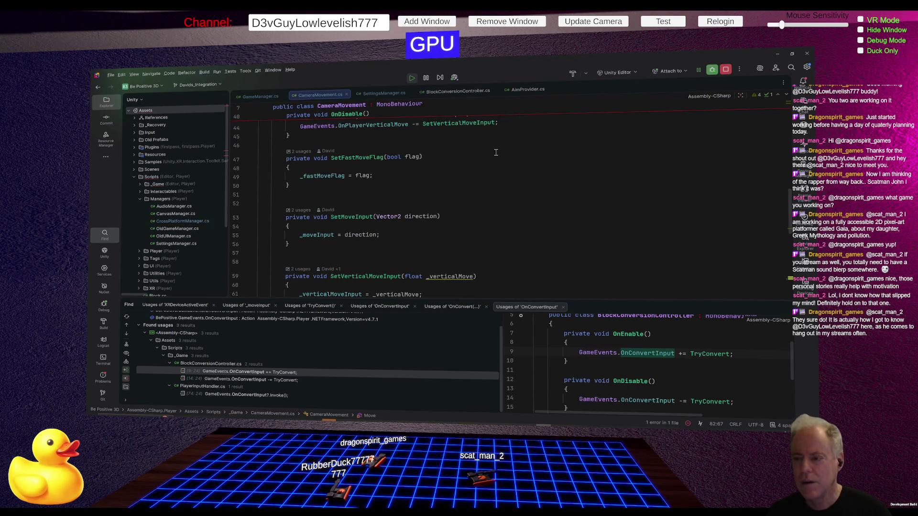
key("alt+Tab")
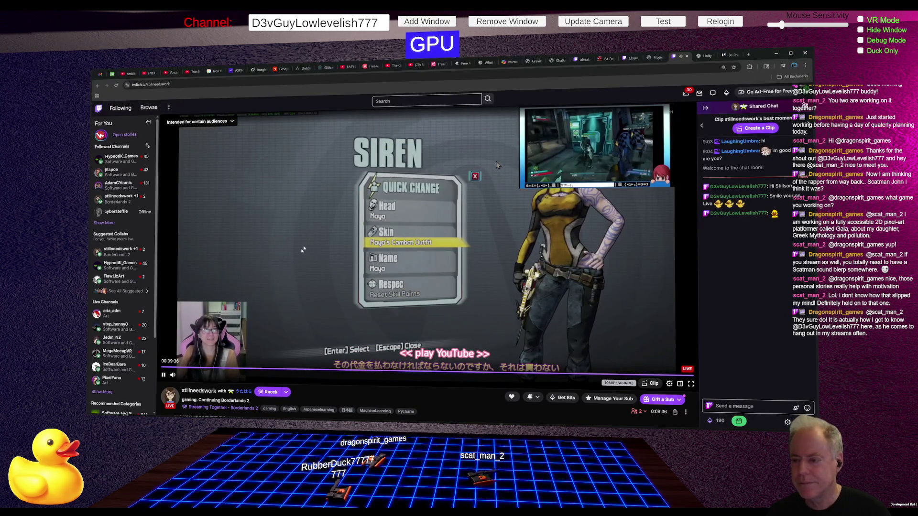
key("alt+Tab")
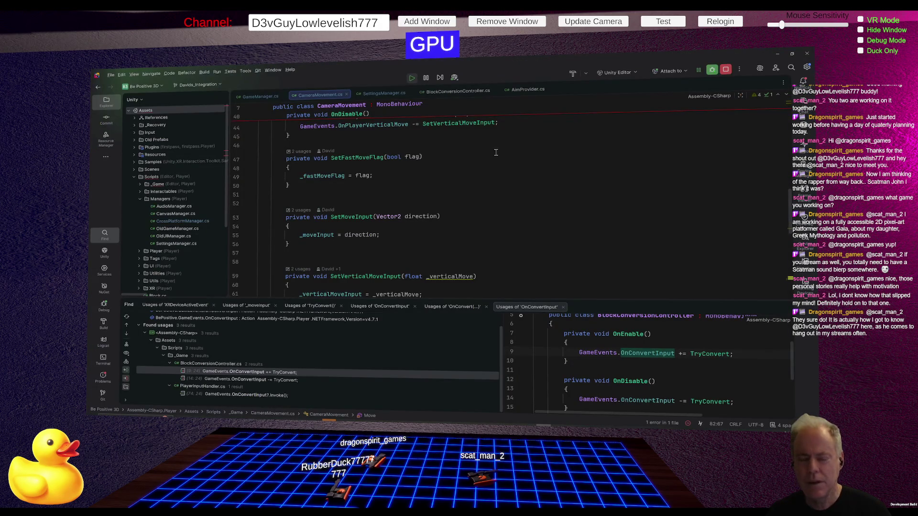
In GameManager.cs, trace the settingsManager field to InitializeBePositiveOnStart, then switch to the Twitch stream
left_click(261, 96)
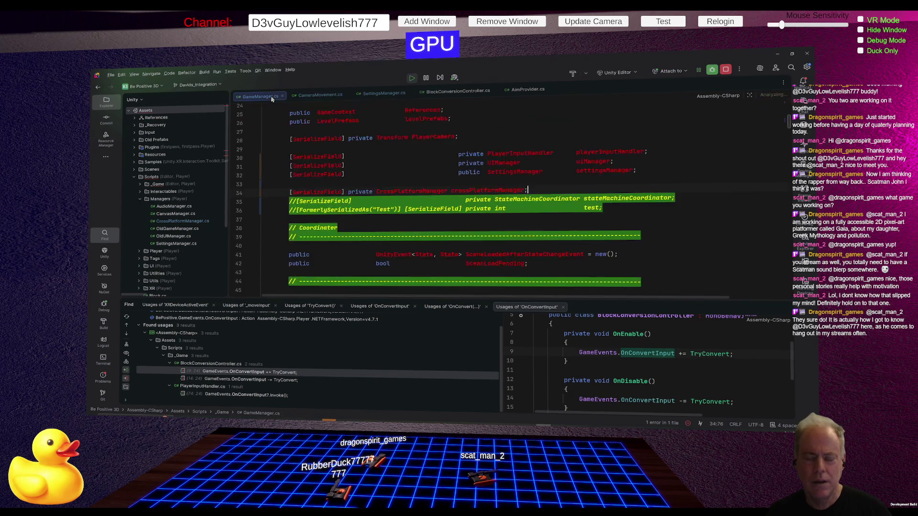
left_click(521, 183)
left_click(581, 180)
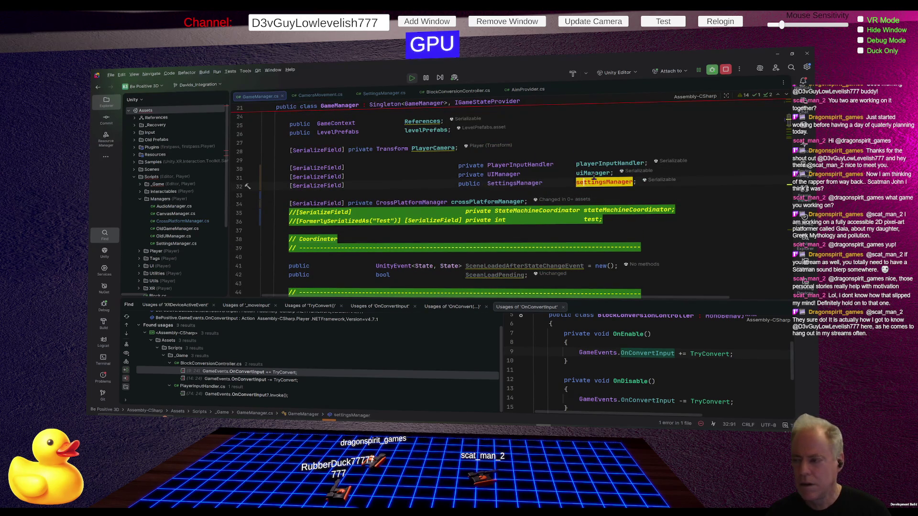
scroll(616, 171, "down", 10)
scroll(617, 171, "down", 15)
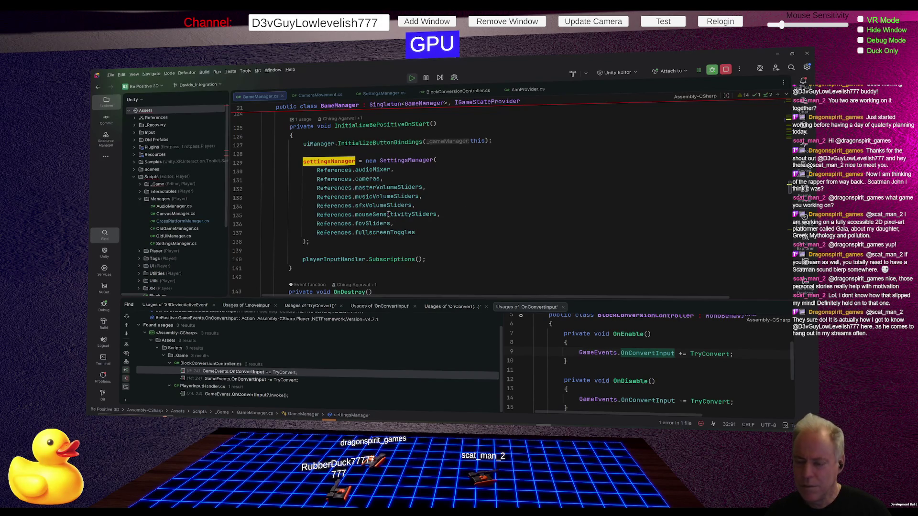
mouse_move(389, 214)
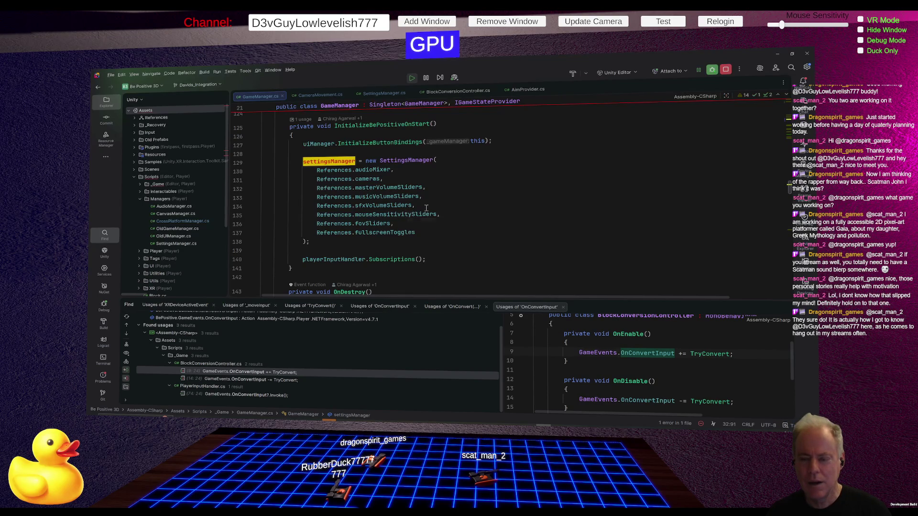
key("alt+Tab")
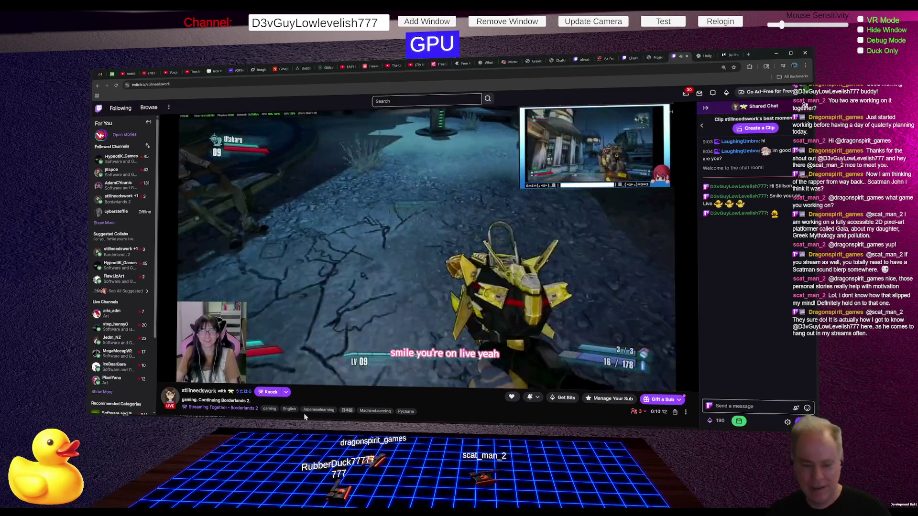
Lower the Twitch stream's volume slider to 2%, then switch back to Rider
left_click(181, 377)
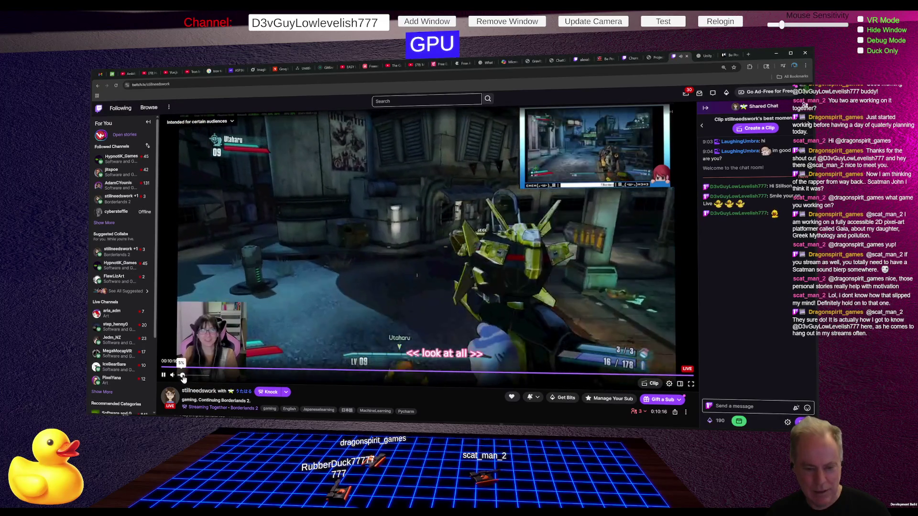
left_click(206, 378)
left_click_drag(207, 377, 204, 377)
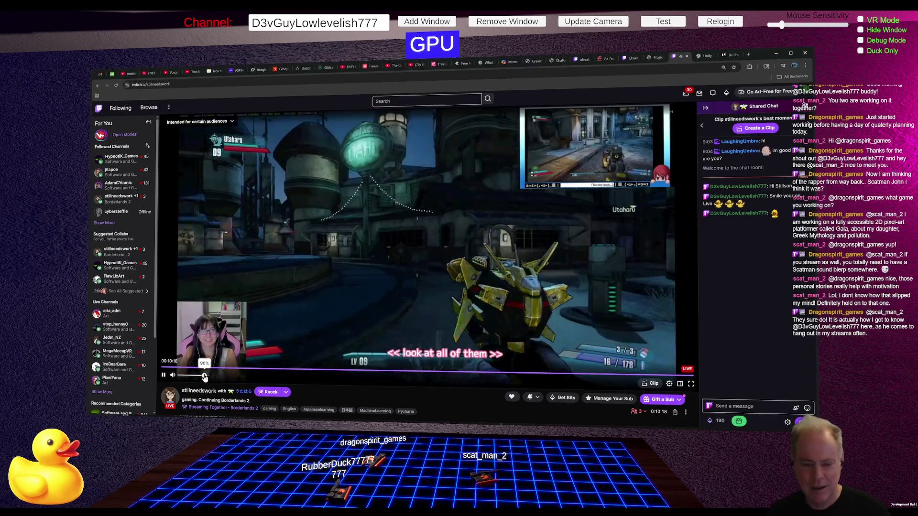
left_click(182, 376)
left_click(180, 376)
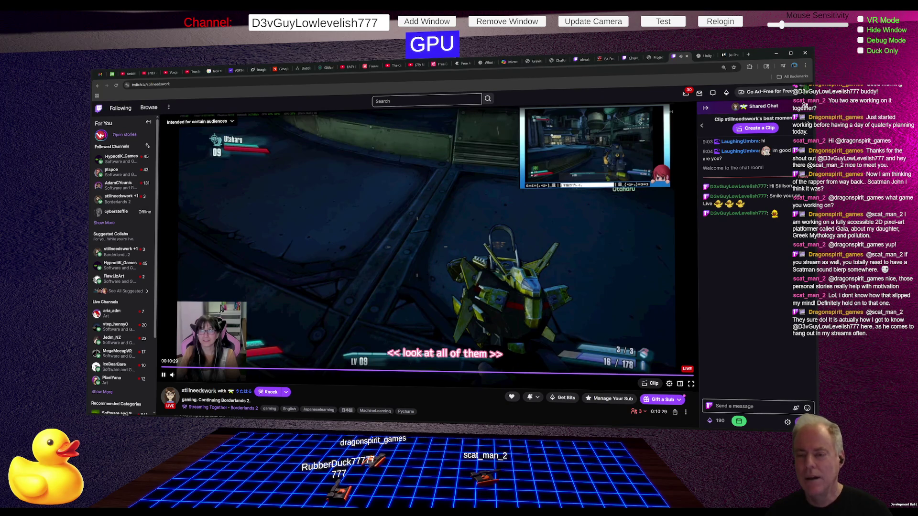
key("alt+Tab")
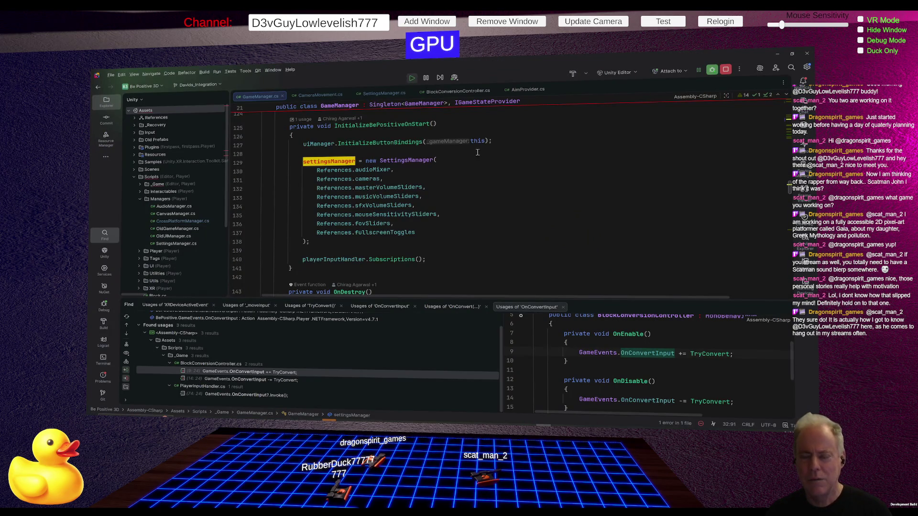
In SettingsManager.cs, select the LoadAllSettings() call that reads the mouse setting
scroll(478, 161, "up", 1)
scroll(478, 161, "up", 1)
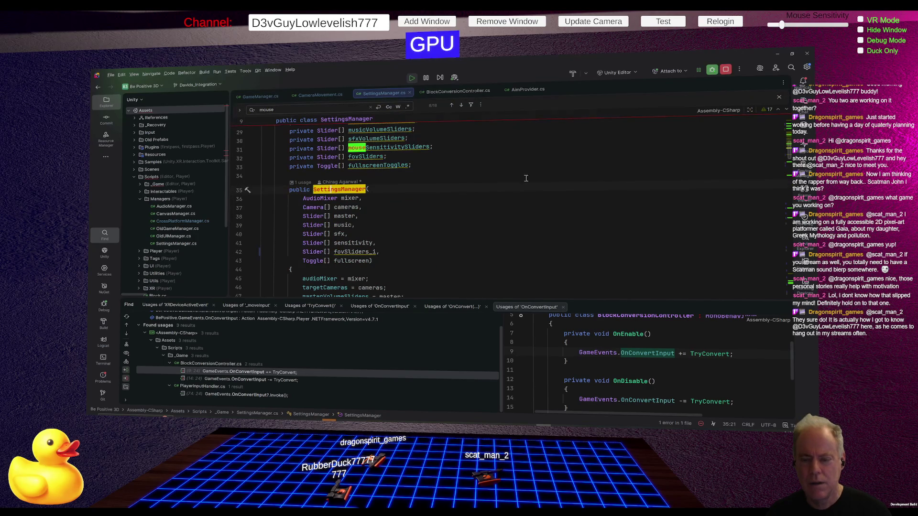
scroll(470, 207, "up", 4)
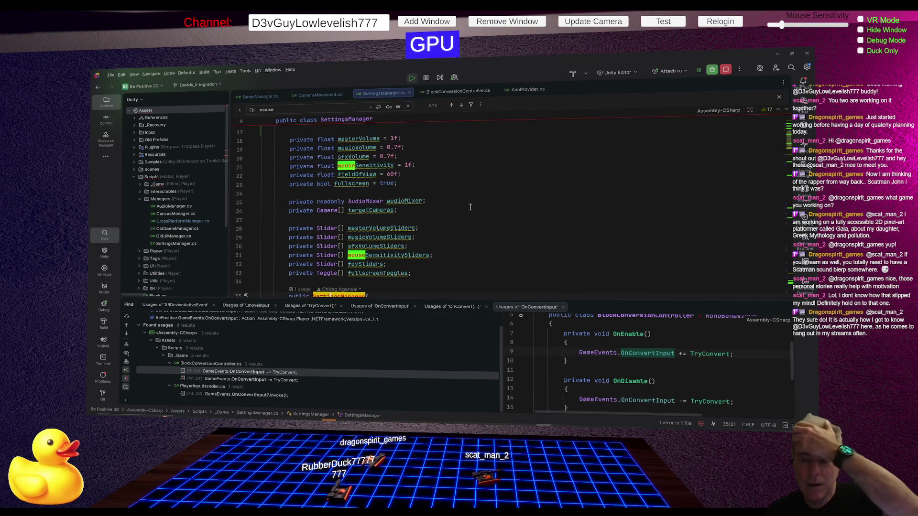
scroll(470, 207, "down", 10)
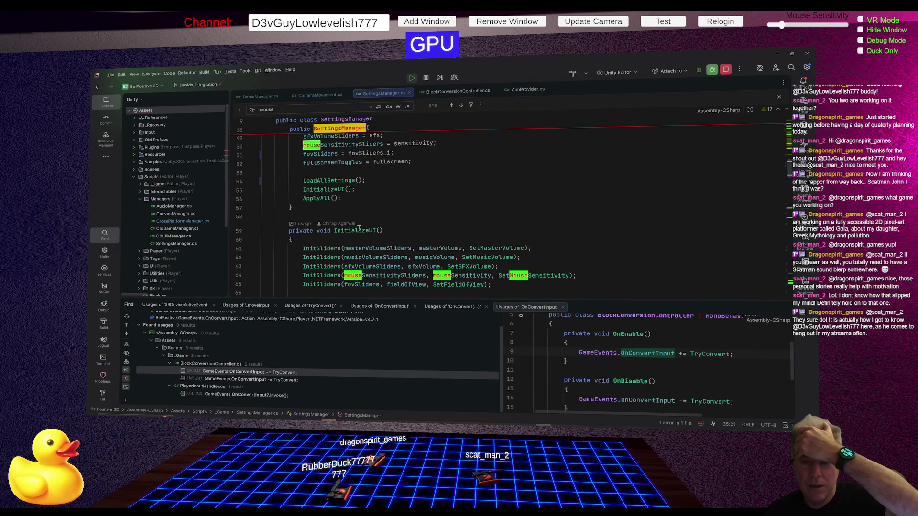
mouse_move(360, 230)
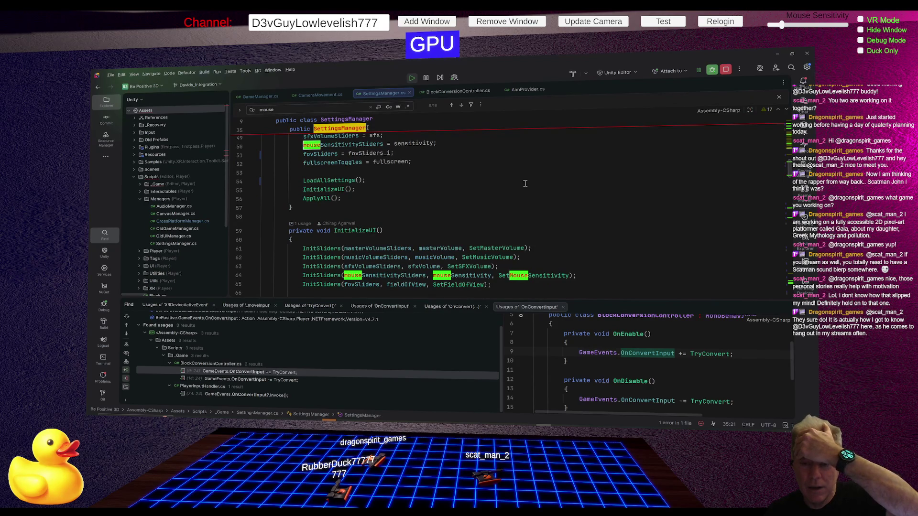
left_click(337, 181)
Set a breakpoint on the fieldOfView line inside LoadAllSettings
scroll(496, 178, "up", 3)
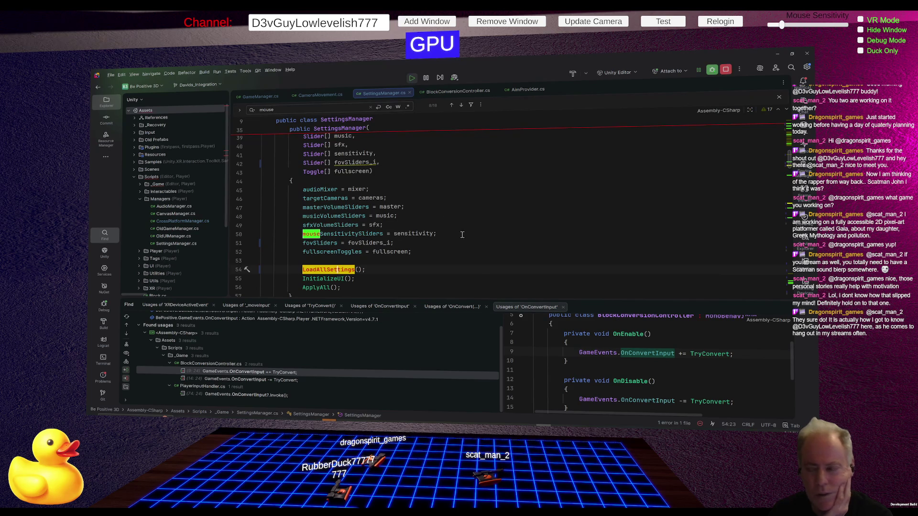
scroll(537, 254, "down", 3)
scroll(537, 254, "down", 10)
scroll(511, 258, "down", 2)
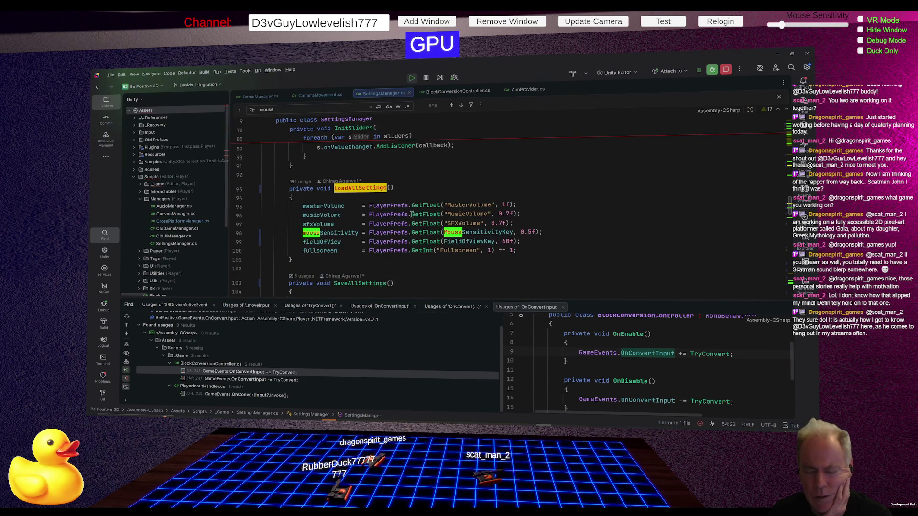
left_click(238, 244)
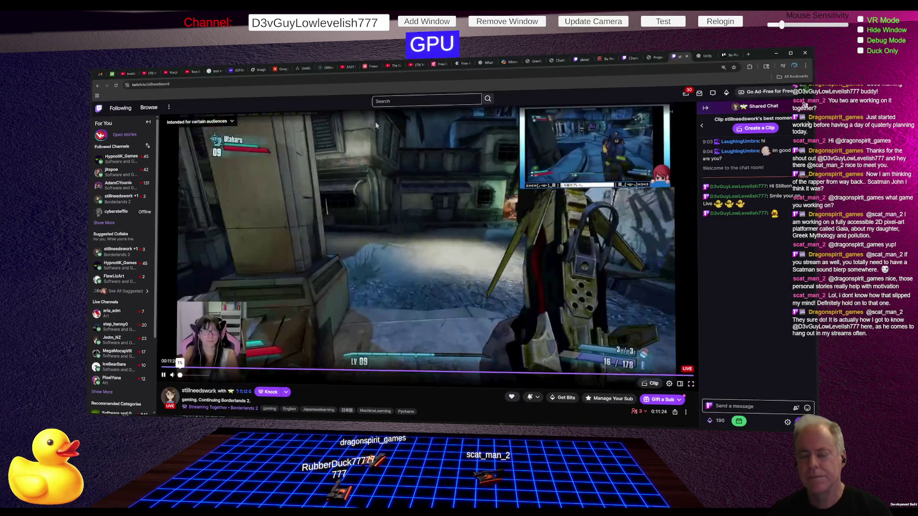
Stop and replay the game in Unity so it halts at the new LoadAllSettings breakpoint
key("alt+Tab")
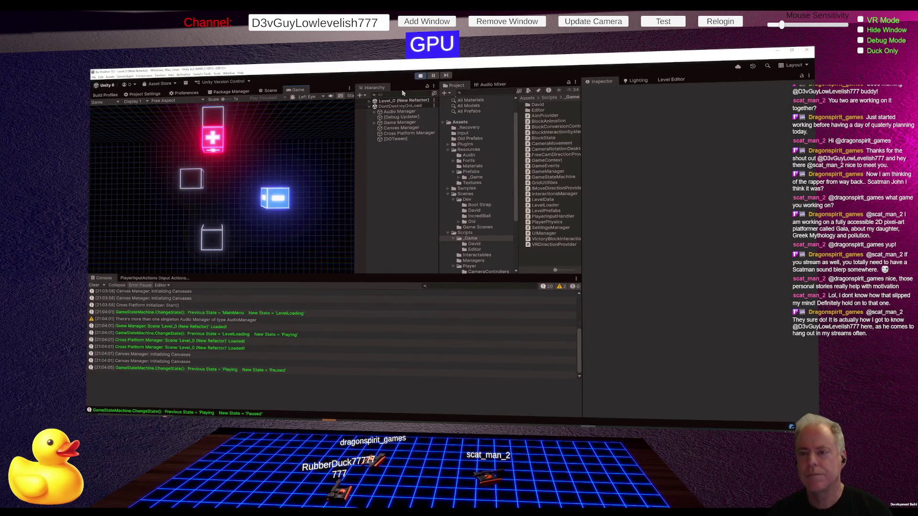
left_click(424, 76)
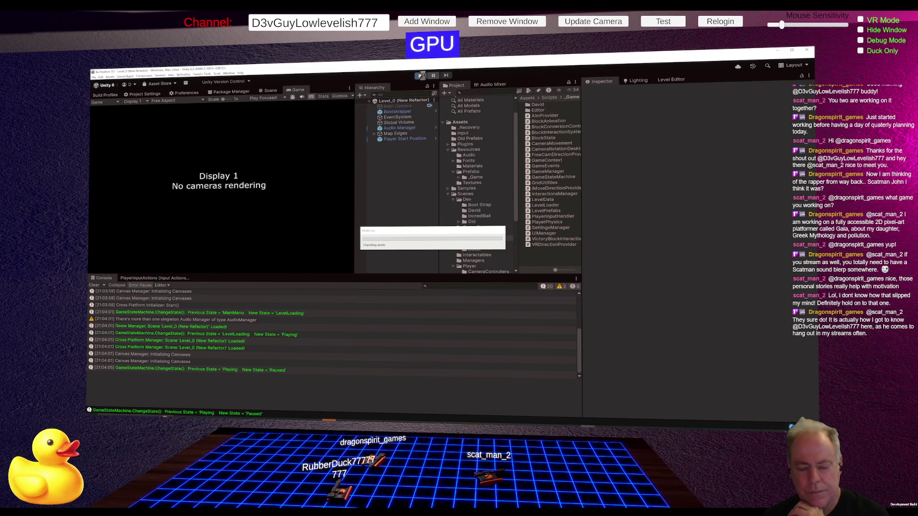
left_click(422, 75)
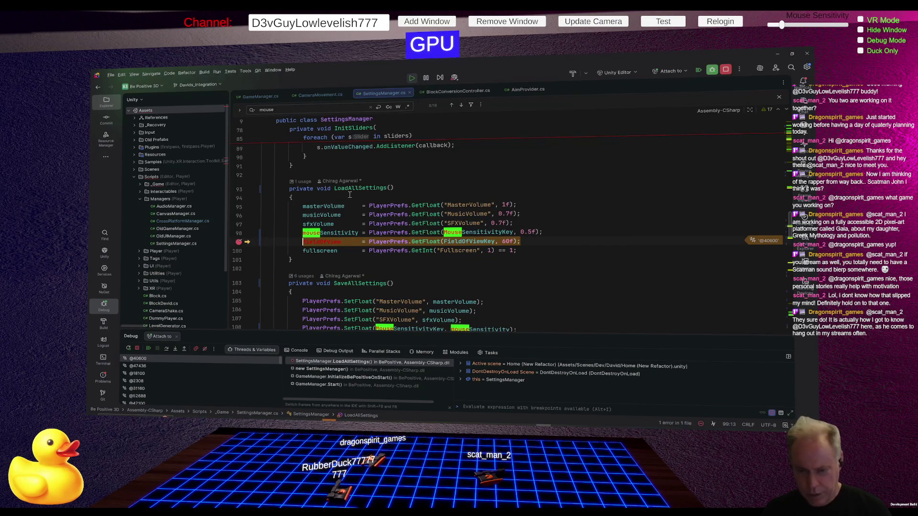
Read the debug values of variables at the paused breakpoint, then close the 'mouse' search bar
mouse_move(341, 234)
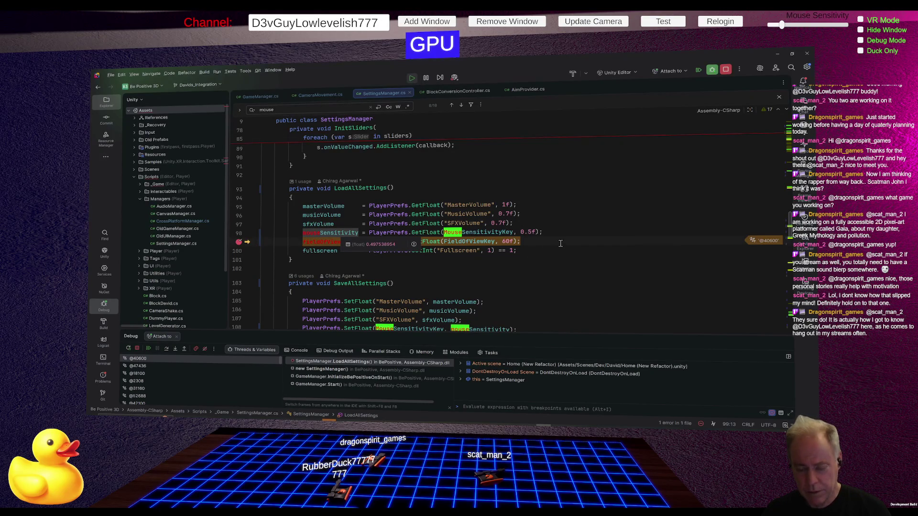
mouse_move(549, 234)
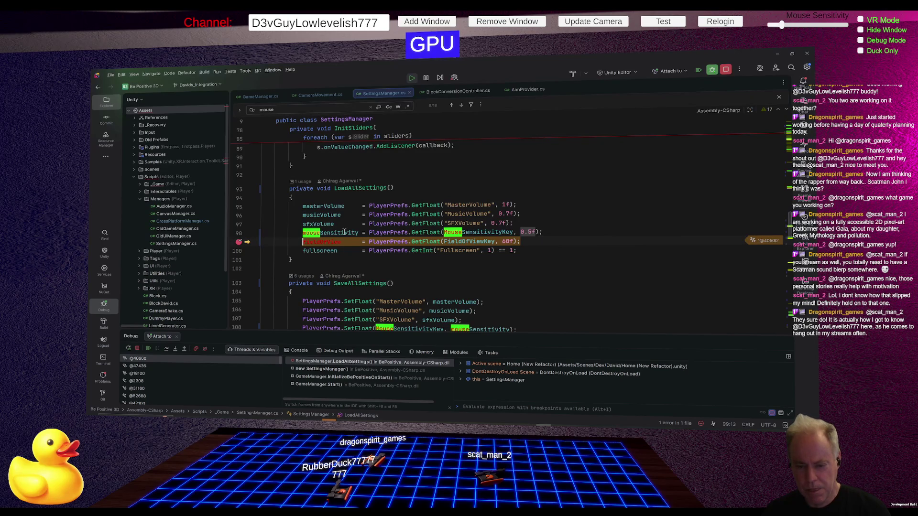
mouse_move(469, 230)
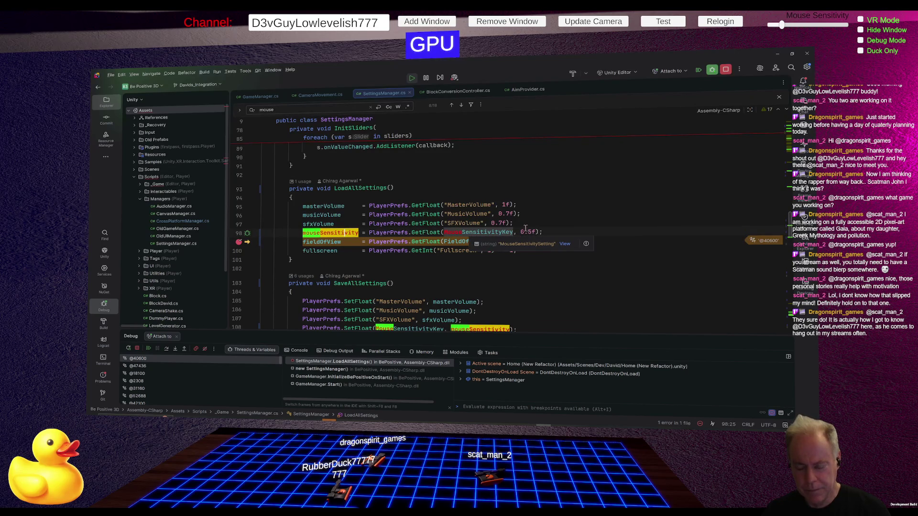
scroll(525, 229, "down", 3)
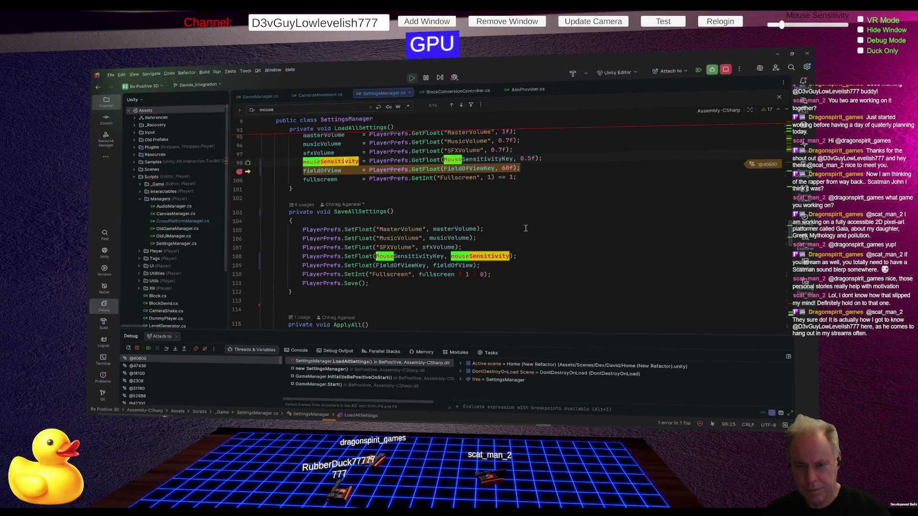
scroll(525, 229, "down", 3)
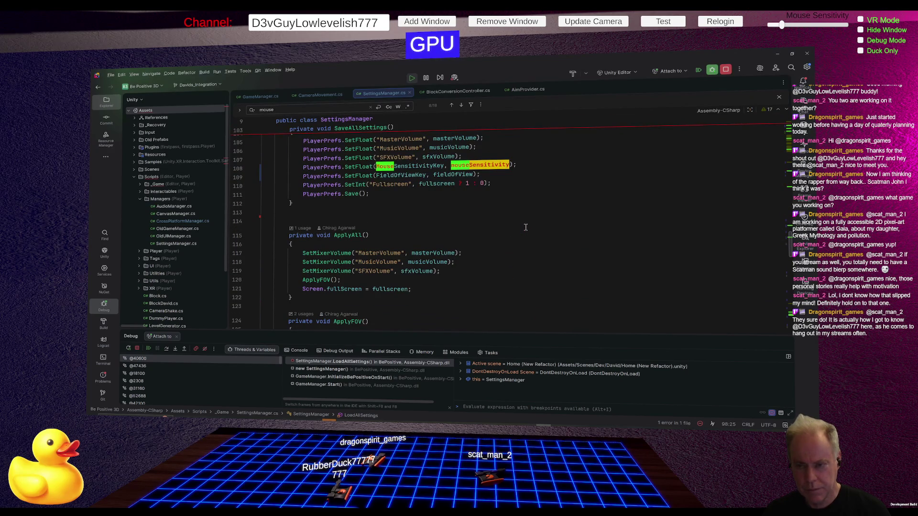
key("Escape")
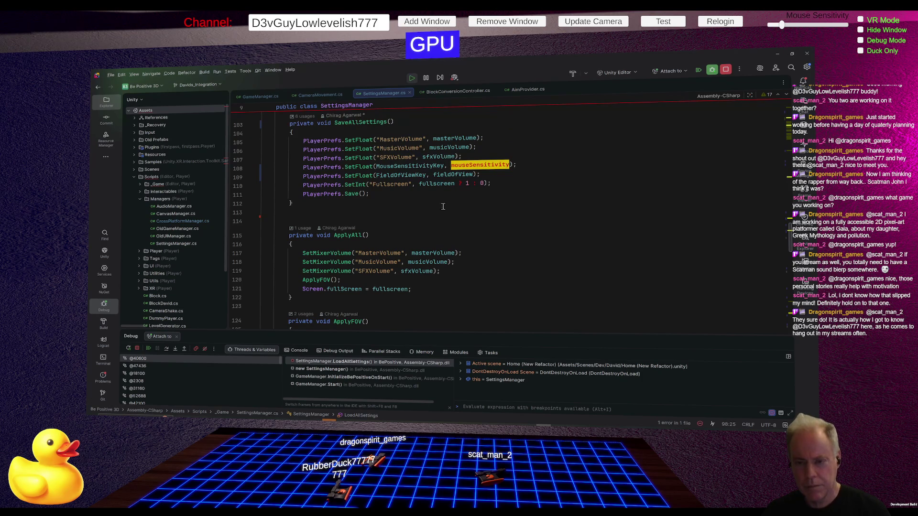
Add a breakpoint on the mouseSensitivity assignment in SetMouseSensitivity at line 173
scroll(462, 230, "up", 4)
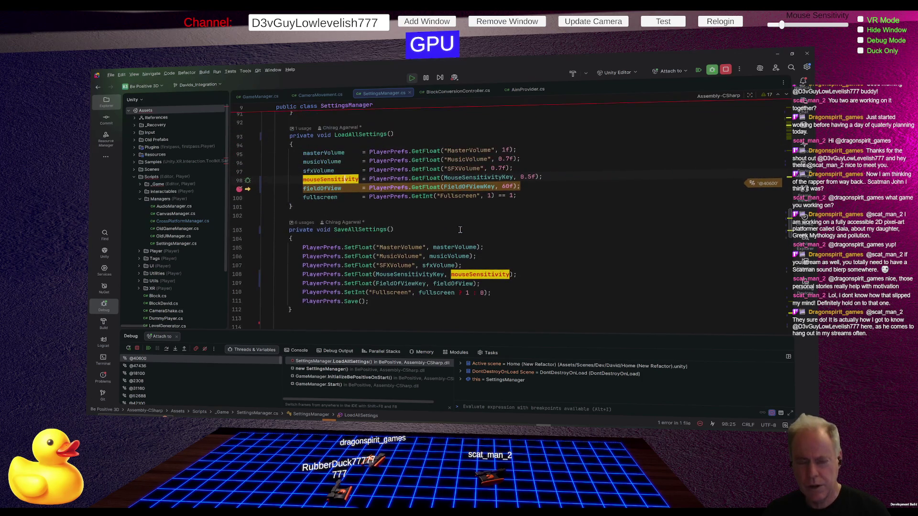
scroll(460, 230, "down", 7)
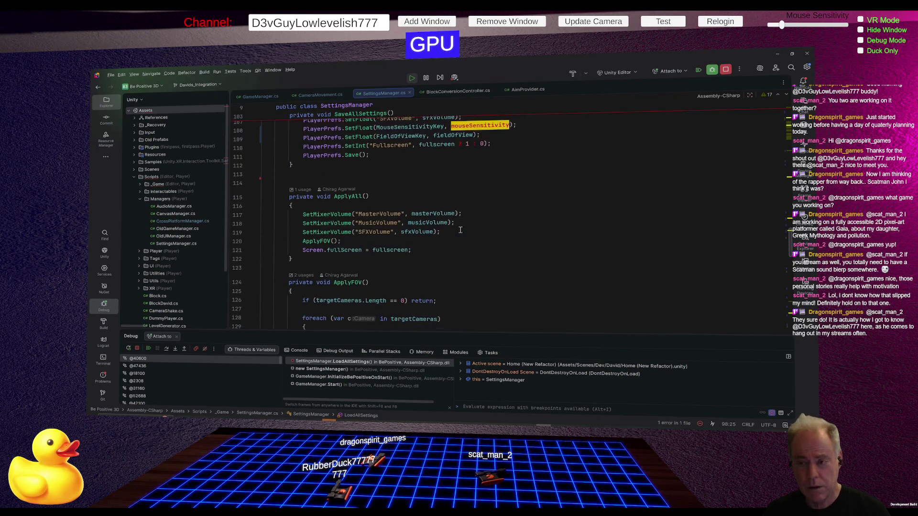
scroll(460, 230, "down", 15)
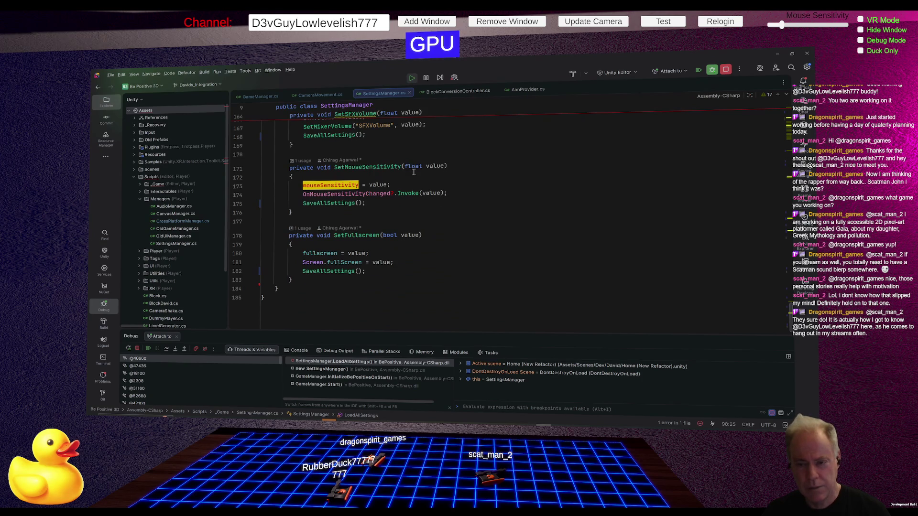
left_click(240, 187)
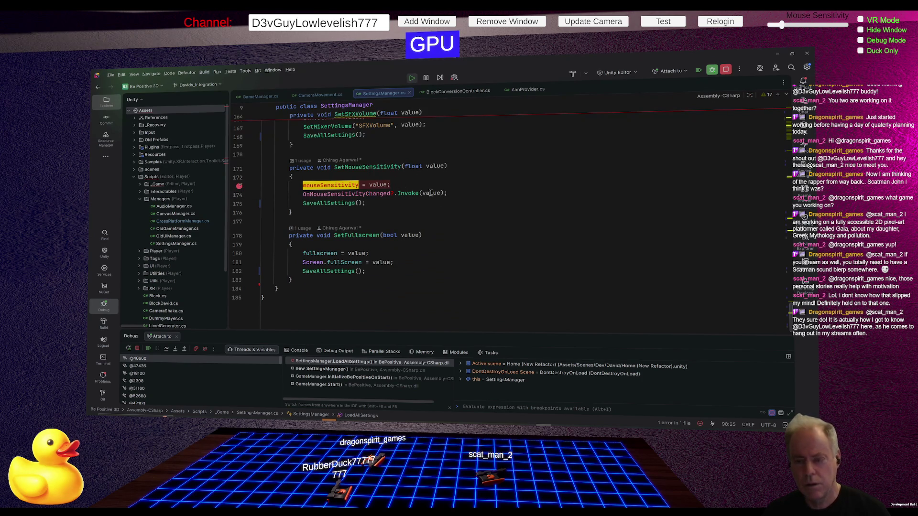
scroll(462, 209, "up", 12)
scroll(458, 203, "up", 20)
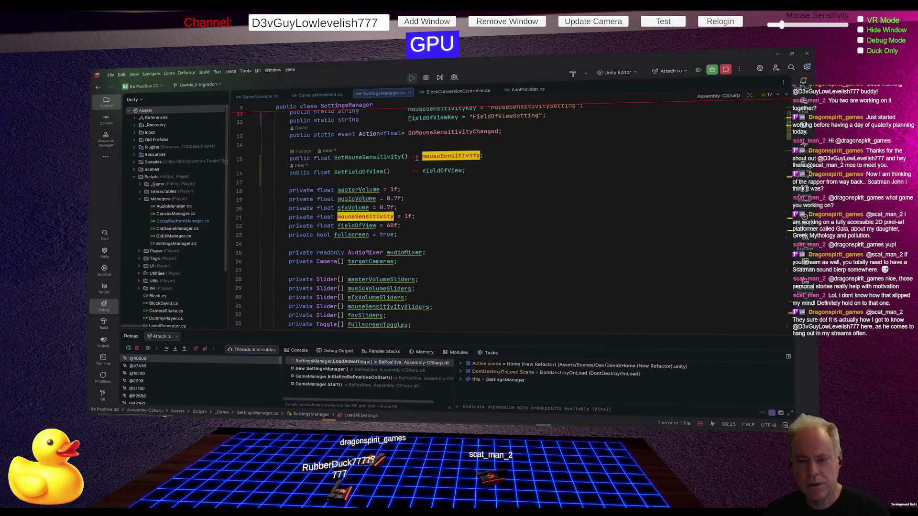
mouse_move(459, 154)
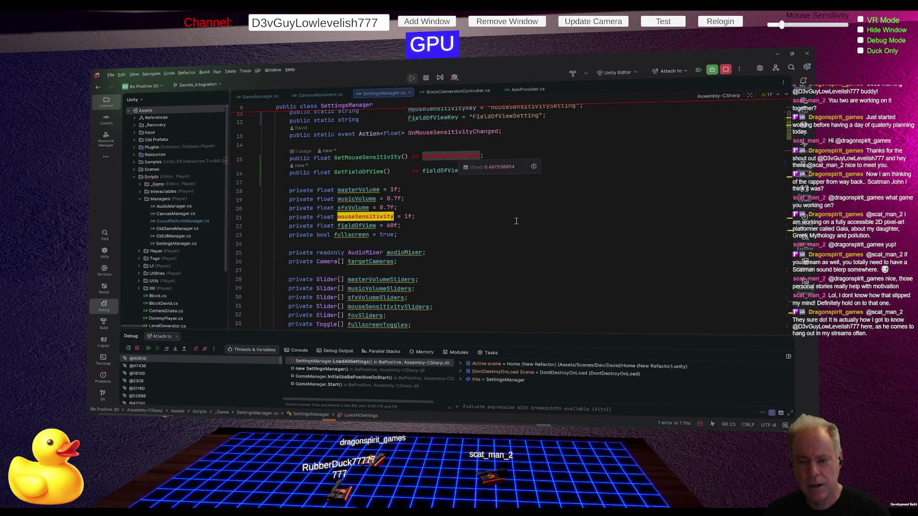
scroll(509, 212, "down", 10)
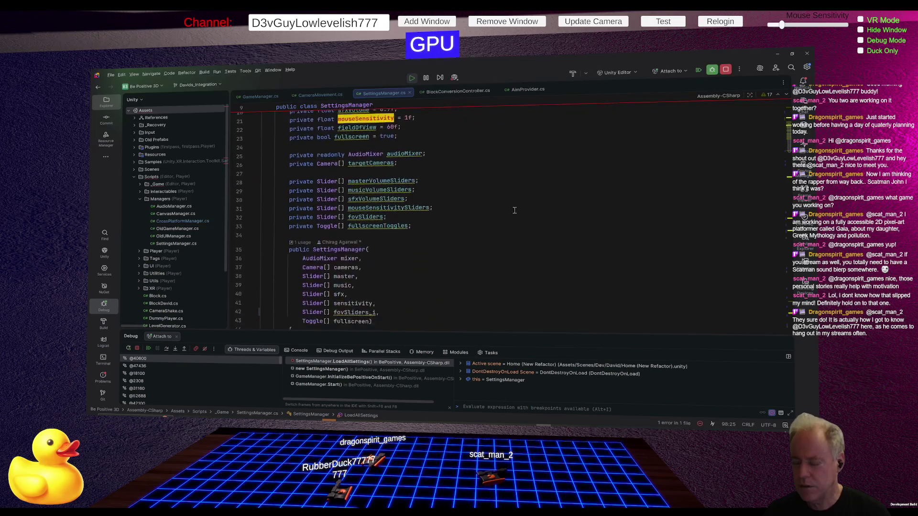
scroll(509, 212, "down", 3)
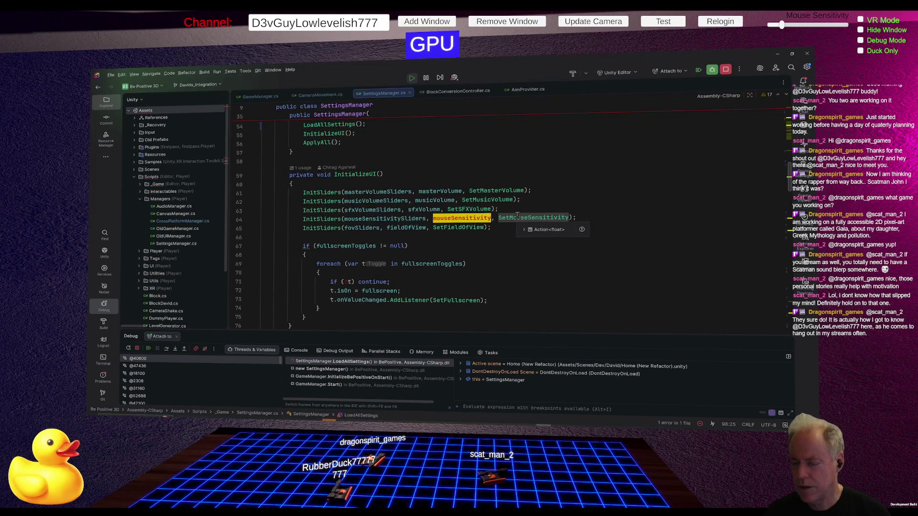
scroll(516, 215, "down", 5)
scroll(512, 225, "down", 7)
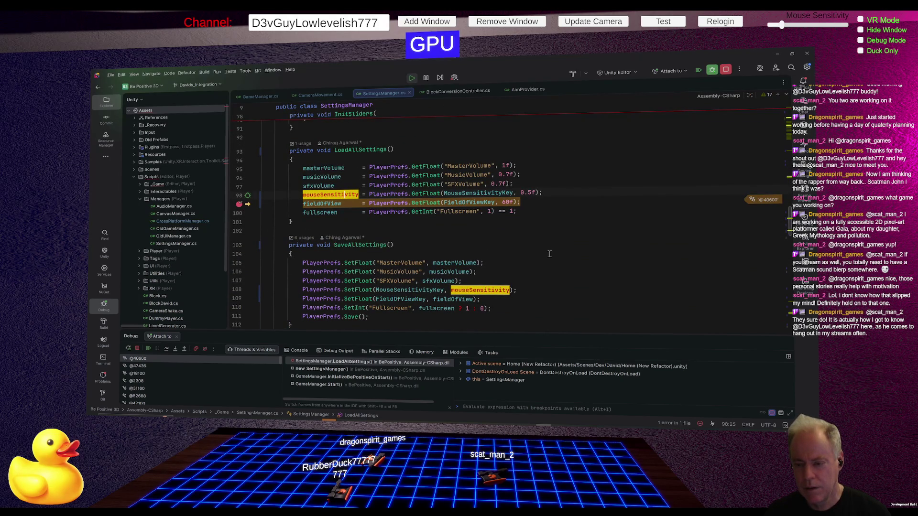
Resume the paused game from Rider's Debug panel and check it in Unity
left_click(147, 349)
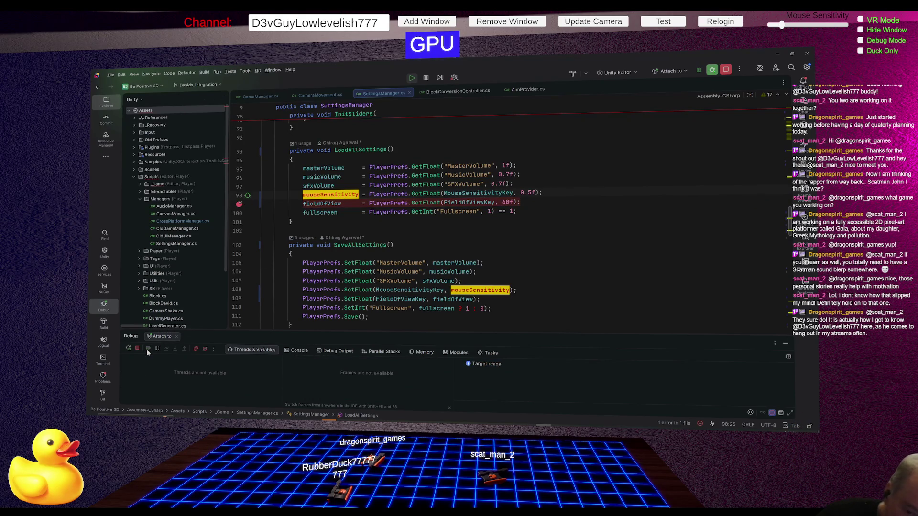
key("alt+Tab")
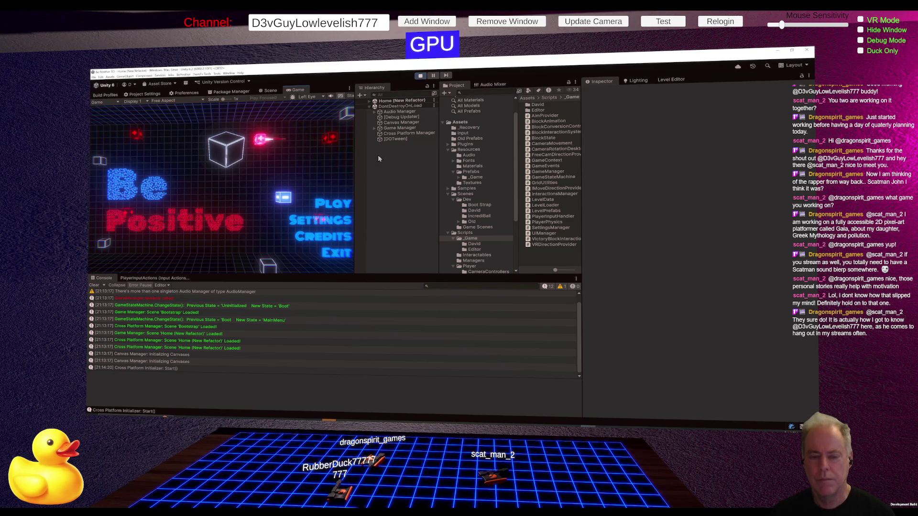
key("alt+Tab")
Add a breakpoint on the GetMouseSensitivity getter at line 15 of SettingsManager
scroll(364, 172, "up", 15)
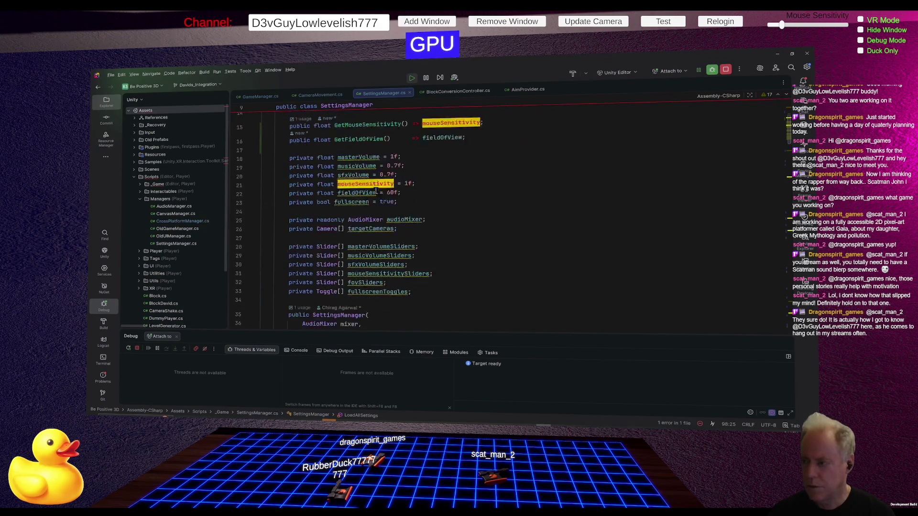
scroll(373, 191, "down", 10)
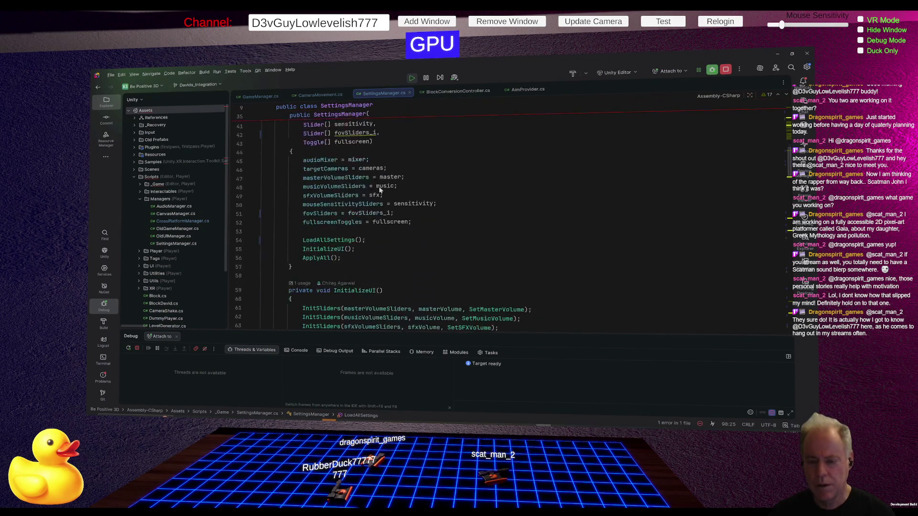
scroll(381, 191, "down", 8)
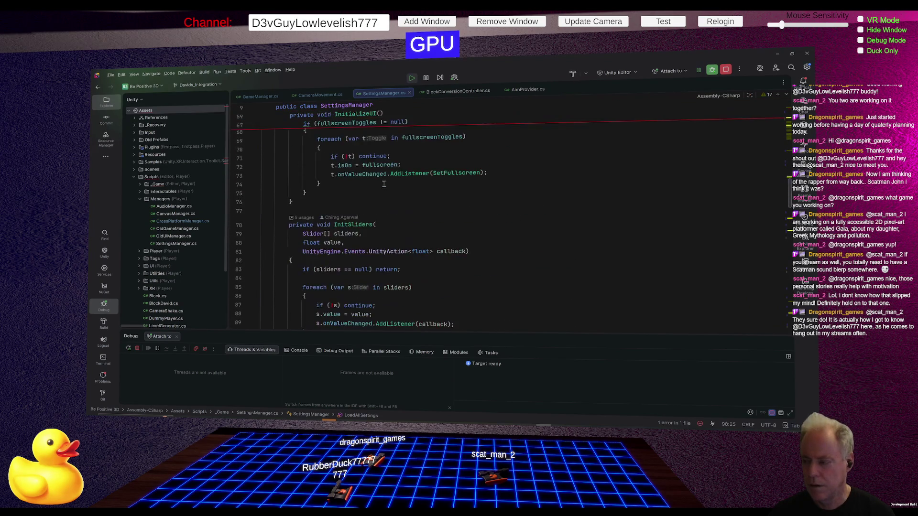
scroll(387, 183, "up", 20)
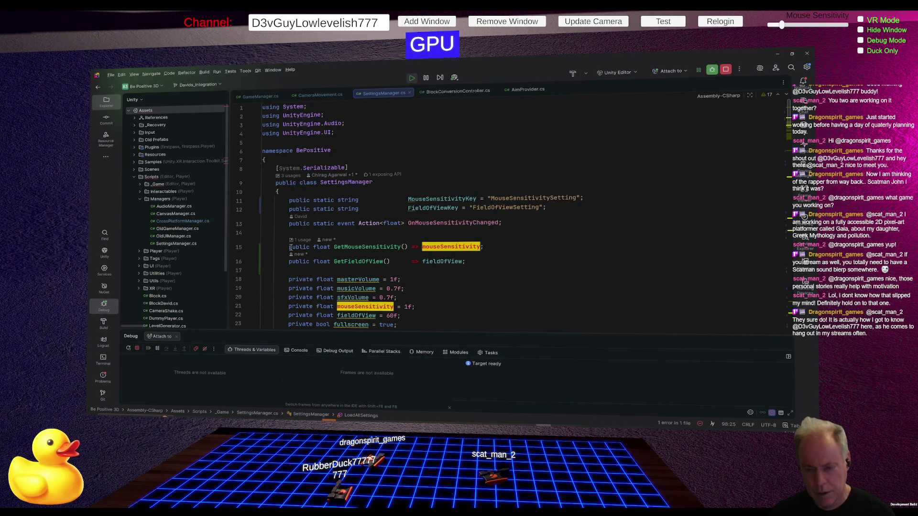
left_click(238, 247)
key("alt+Tab")
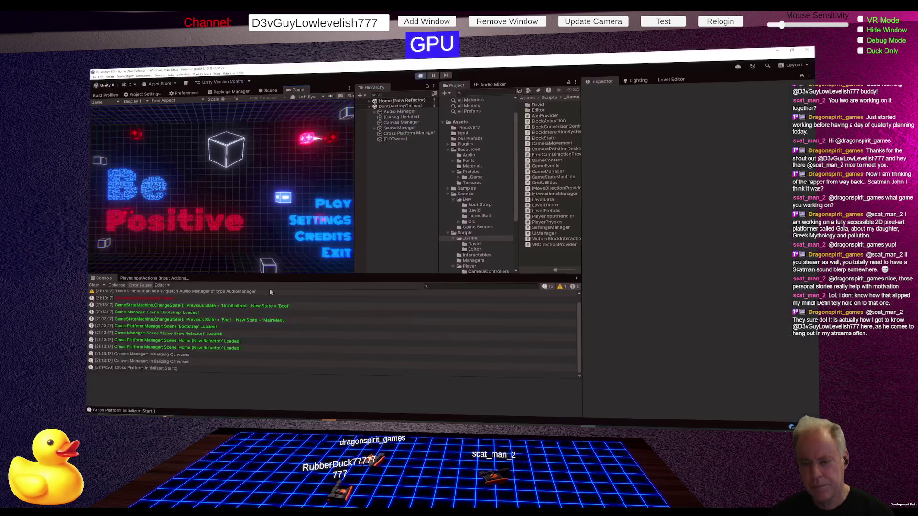
Start Level_0 from the main menu's PLAY button, then pause the game with Escape
left_click(334, 201)
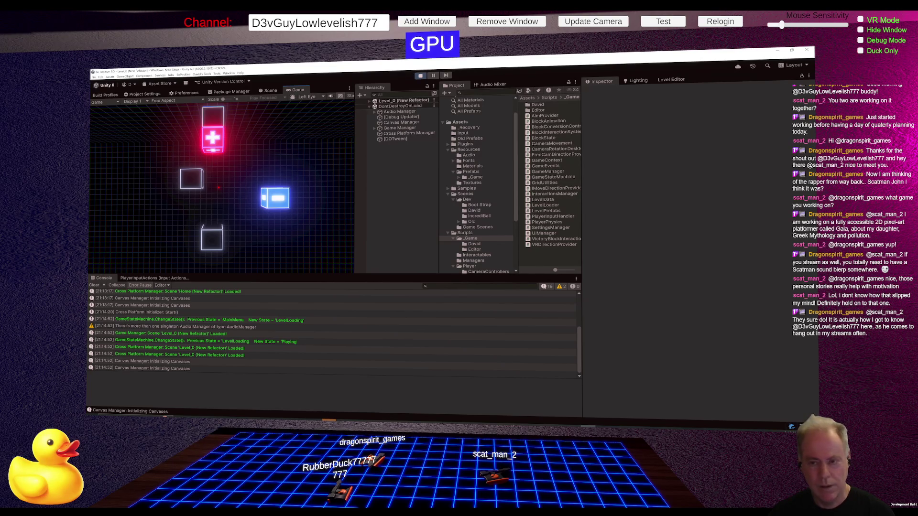
key("Escape")
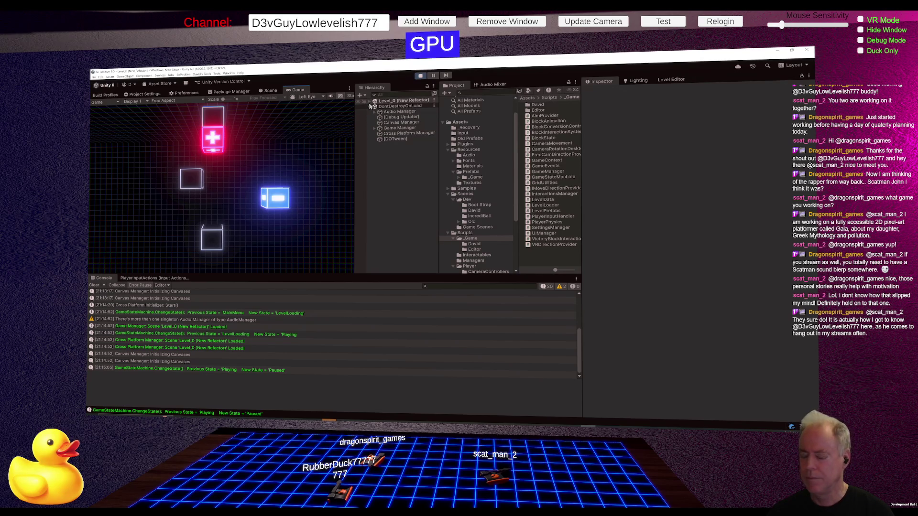
Expand Game Manager and Aim Manager in the Hierarchy, then select Player to show its components
left_click(378, 129)
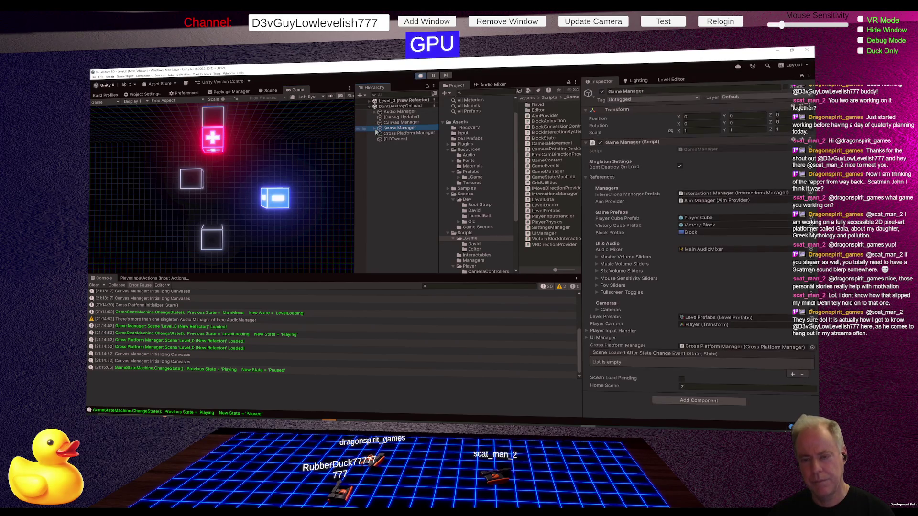
left_click(375, 129)
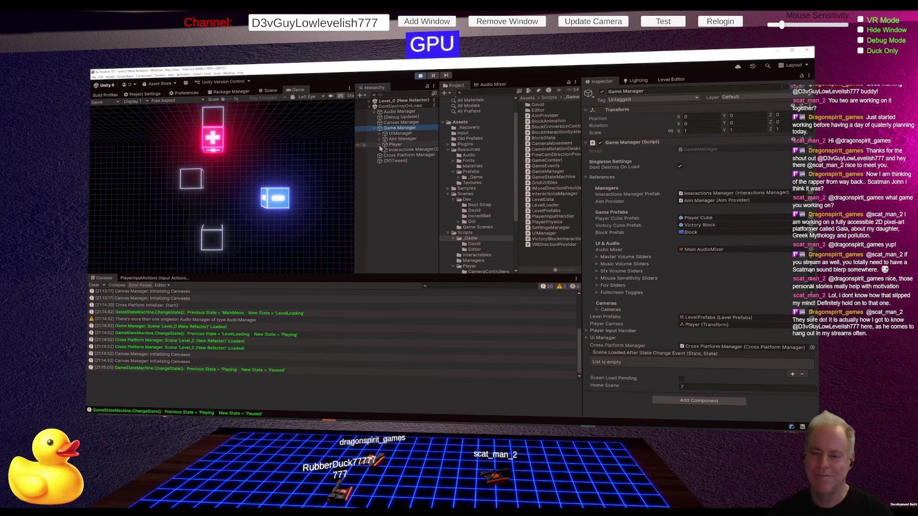
left_click(381, 139)
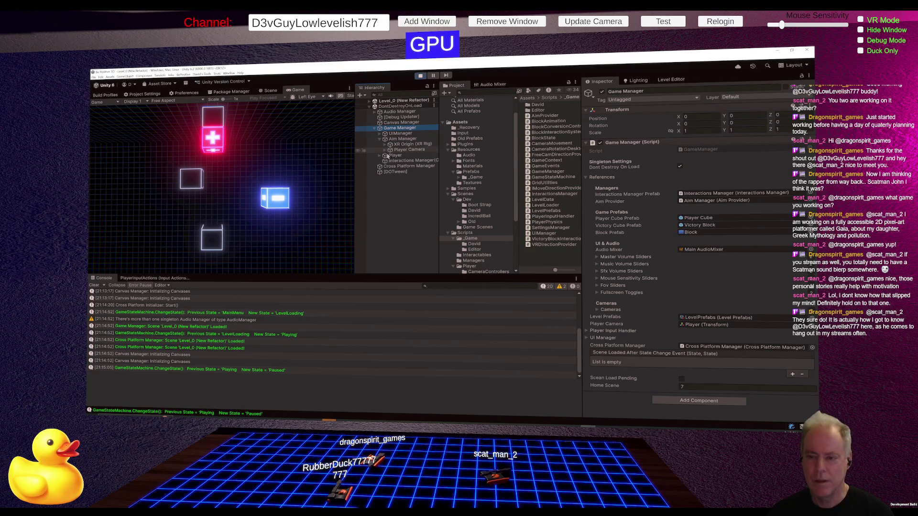
left_click(397, 150)
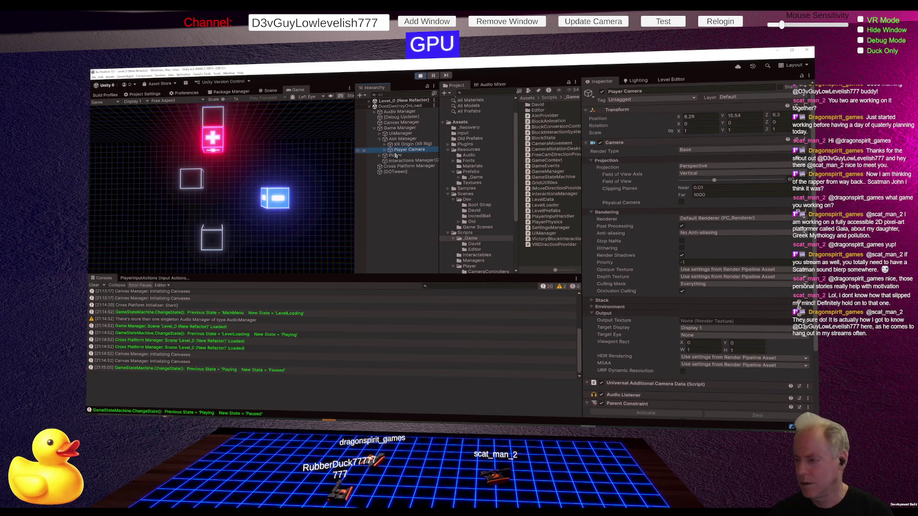
left_click(403, 156)
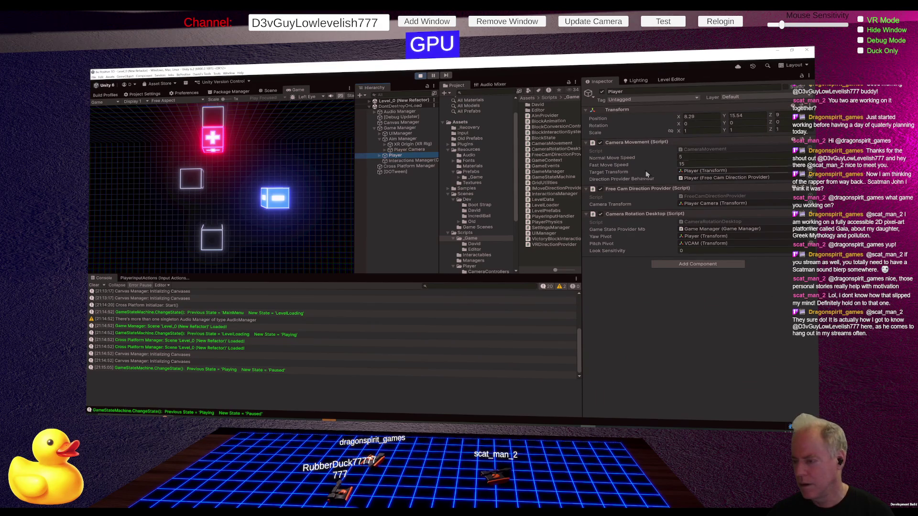